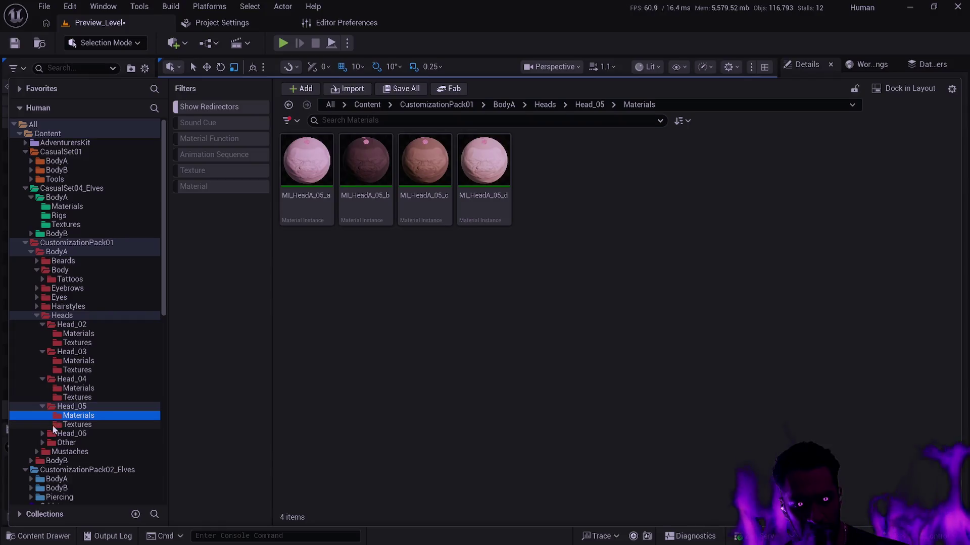
- Browse BodyB's Head_02 materials, then go back to BodyA's Head_06 Materials folder
{"action": "left_click", "coordinate": [43, 434]}
{"action": "left_click", "coordinate": [78, 443]}
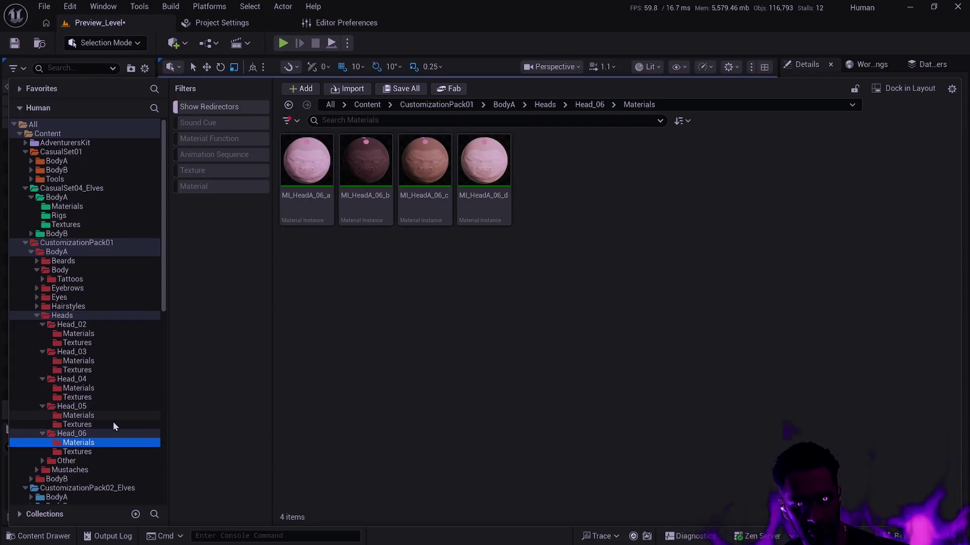
{"action": "left_click", "coordinate": [61, 479]}
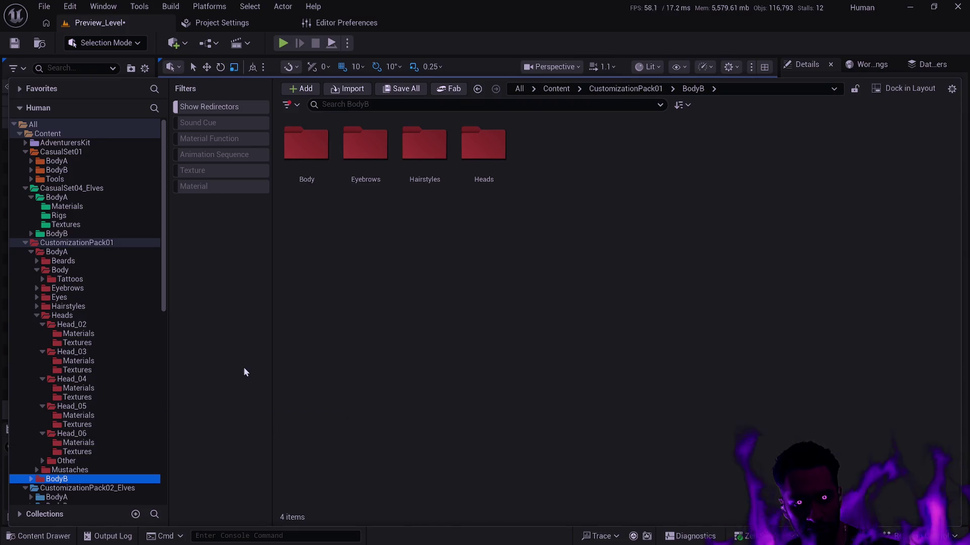
{"action": "double_click", "coordinate": [474, 179]}
{"action": "double_click", "coordinate": [313, 169]}
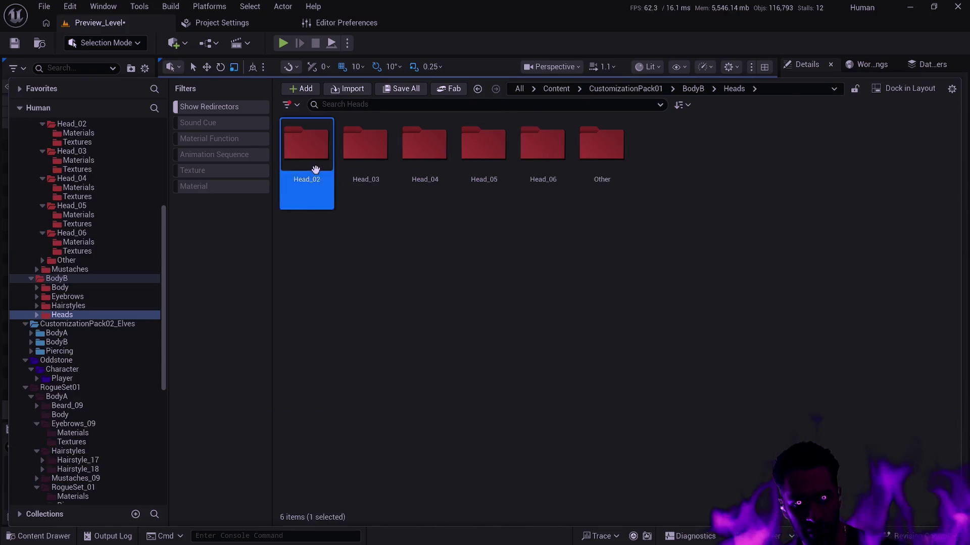
{"action": "double_click", "coordinate": [318, 165]}
{"action": "key", "text": "alt+Left"}
{"action": "key", "text": "alt+Left"}
{"action": "key", "text": "alt+Left"}
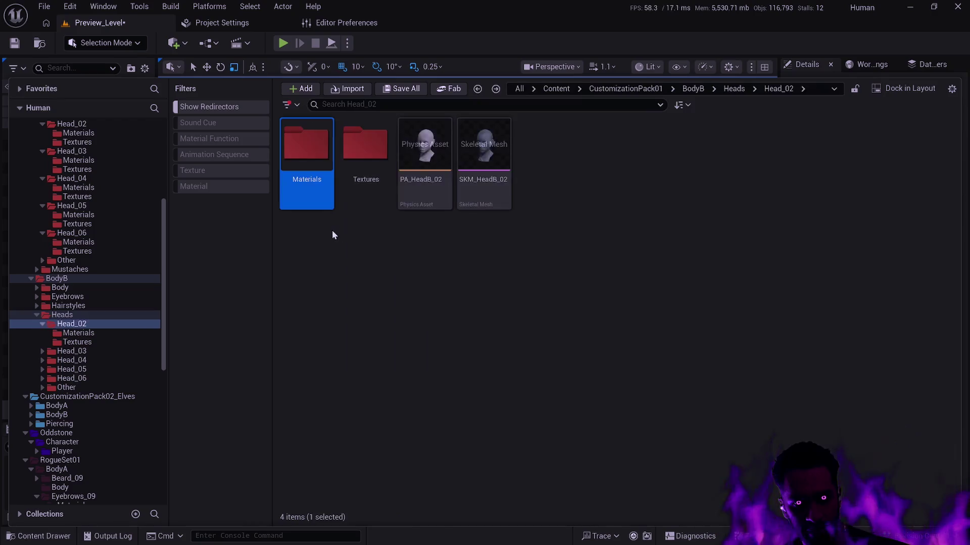
- Filter the whole Content folder to show only Material assets
{"action": "scroll", "coordinate": [143, 300], "scroll_direction": "up", "scroll_amount": 6}
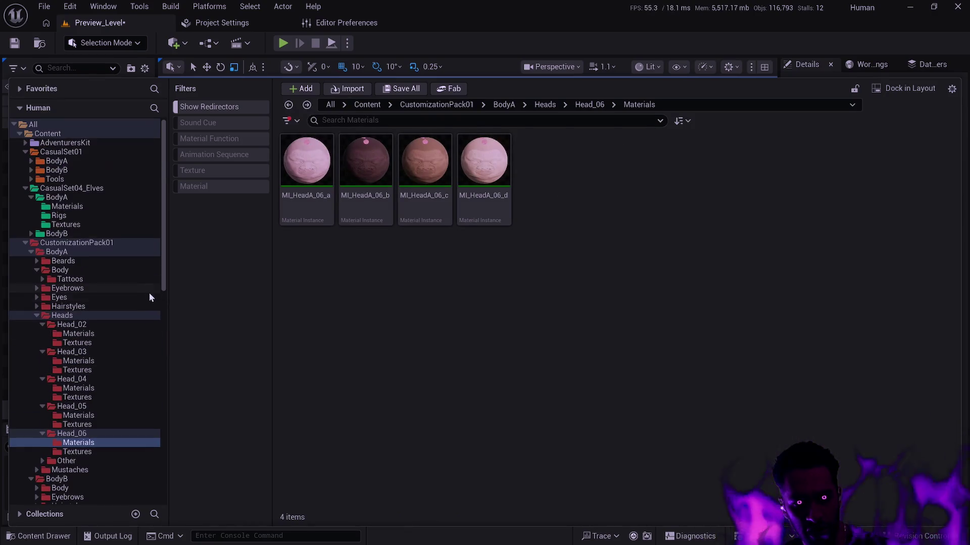
{"action": "left_click", "coordinate": [210, 188]}
{"action": "left_click", "coordinate": [49, 133]}
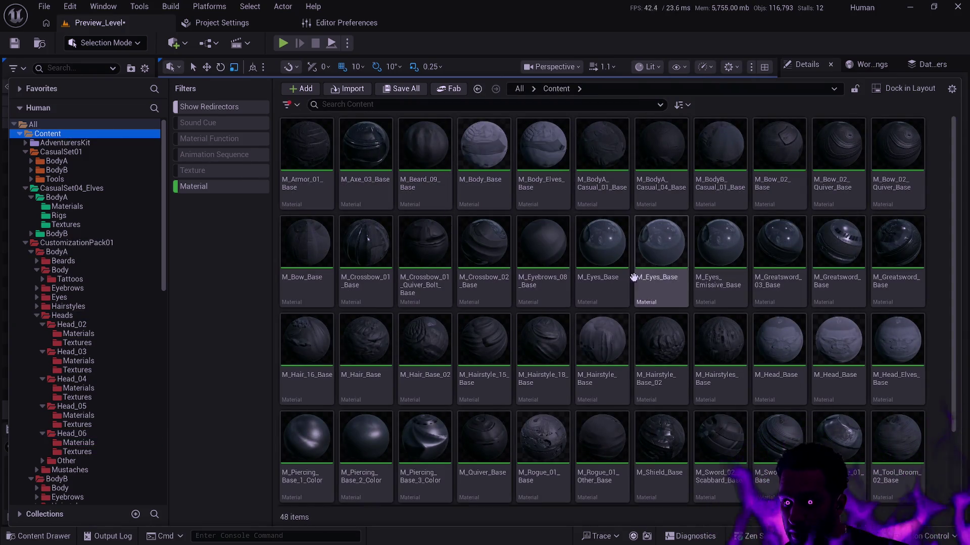
- Select both M_Head_Base materials and look over the 48 filtered materials
{"action": "left_click", "coordinate": [770, 353]}
{"action": "left_click", "coordinate": [849, 340], "text": "ctrl"}
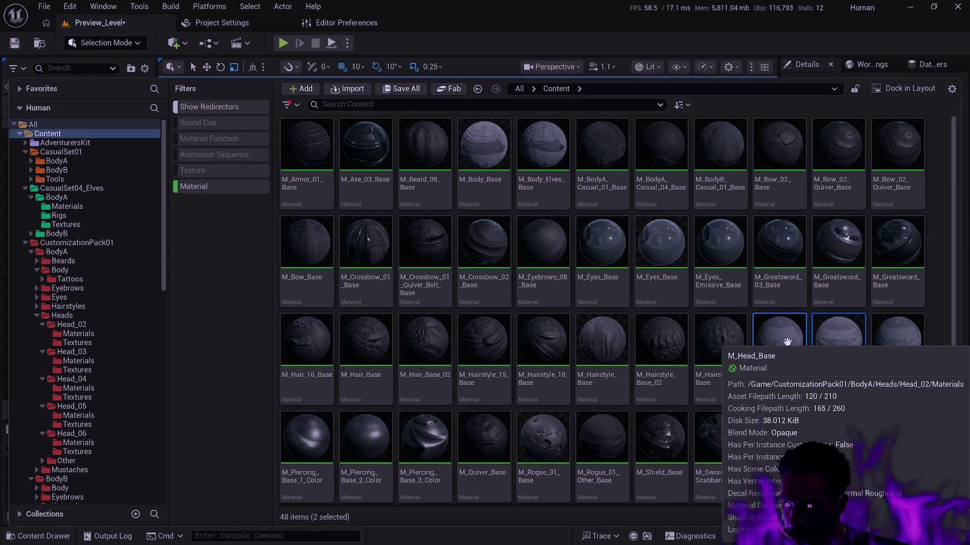
{"action": "mouse_move", "coordinate": [835, 343]}
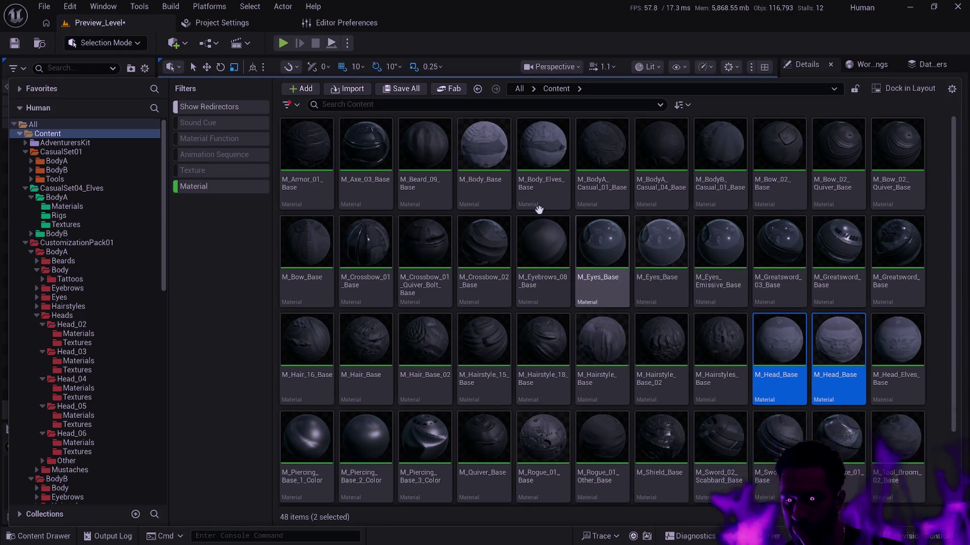
{"action": "mouse_move", "coordinate": [579, 288]}
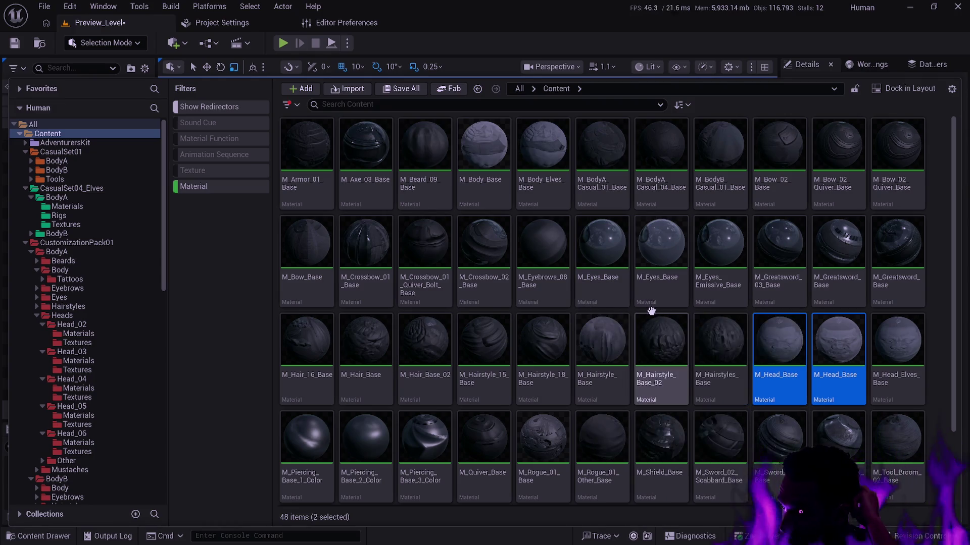
{"action": "mouse_move", "coordinate": [651, 311]}
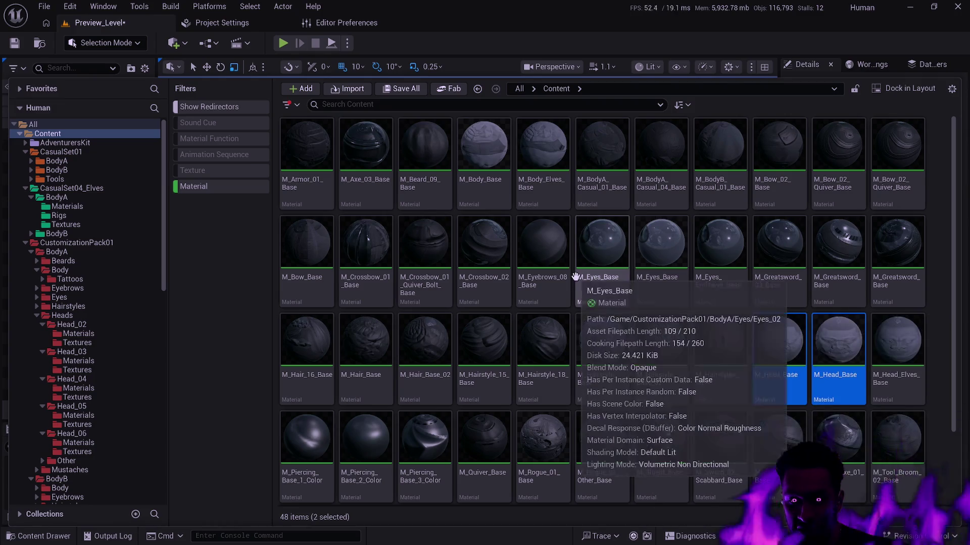
{"action": "scroll", "coordinate": [588, 273], "scroll_direction": "down", "scroll_amount": 2}
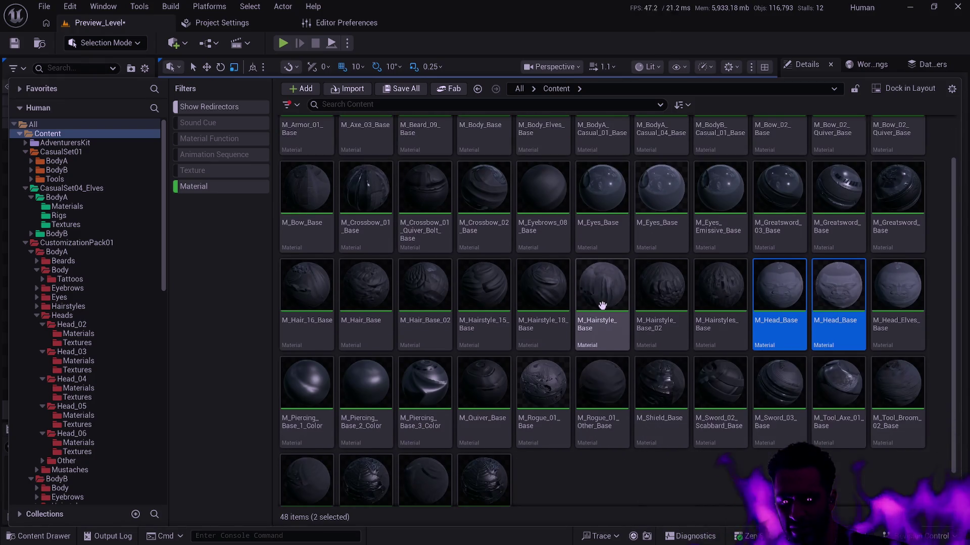
{"action": "scroll", "coordinate": [601, 308], "scroll_direction": "down", "scroll_amount": 2}
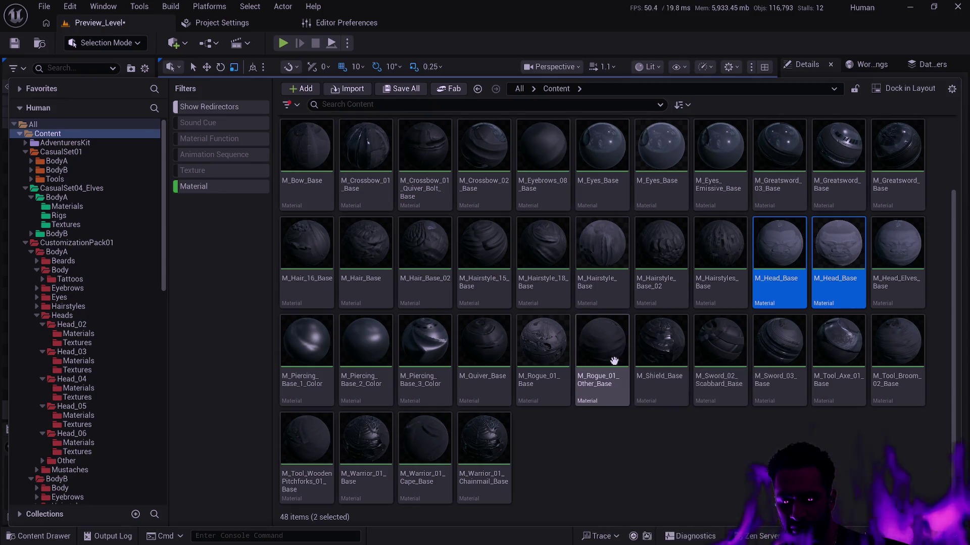
{"action": "mouse_move", "coordinate": [615, 365]}
{"action": "scroll", "coordinate": [601, 372], "scroll_direction": "up", "scroll_amount": 2}
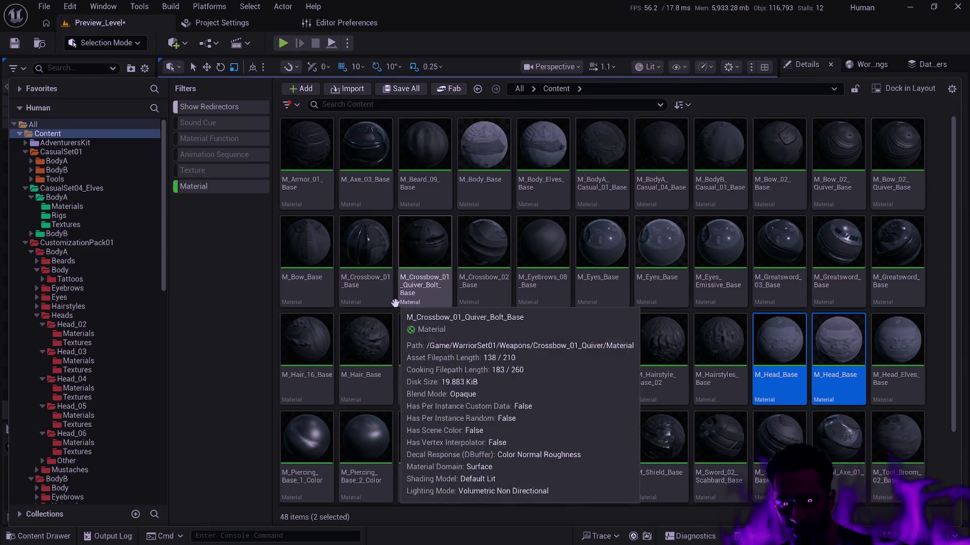
{"action": "mouse_move", "coordinate": [379, 296]}
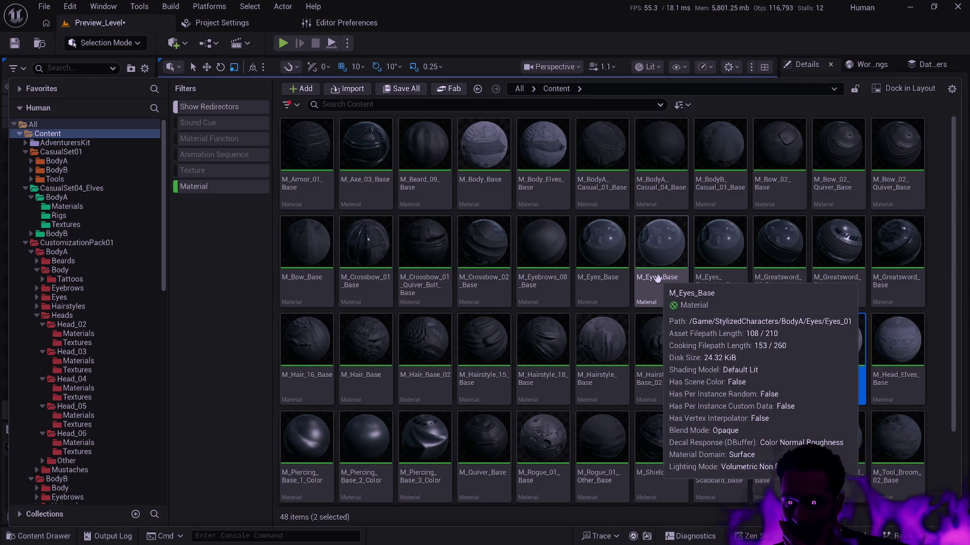
{"action": "scroll", "coordinate": [596, 353], "scroll_direction": "down", "scroll_amount": 2}
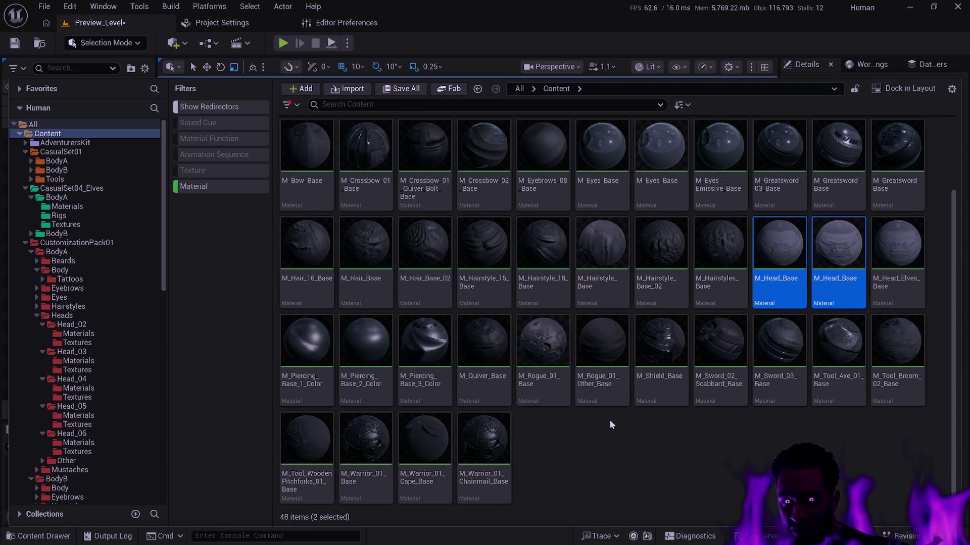
{"action": "scroll", "coordinate": [610, 419], "scroll_direction": "up", "scroll_amount": 2}
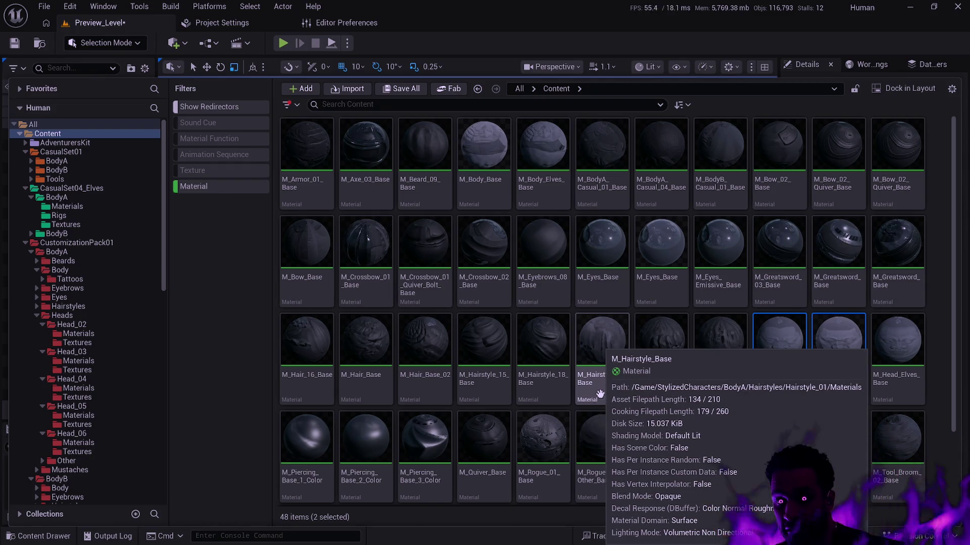
{"action": "left_click", "coordinate": [448, 269]}
{"action": "left_click", "coordinate": [311, 151]}
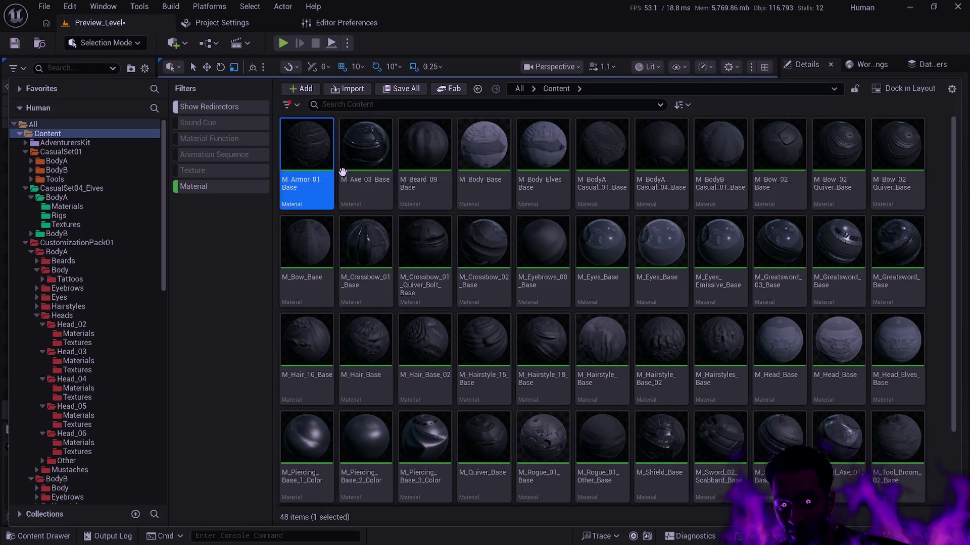
{"action": "left_click", "coordinate": [371, 171]}
{"action": "left_click", "coordinate": [892, 187]}
{"action": "left_click", "coordinate": [838, 184]}
{"action": "left_click", "coordinate": [781, 184]}
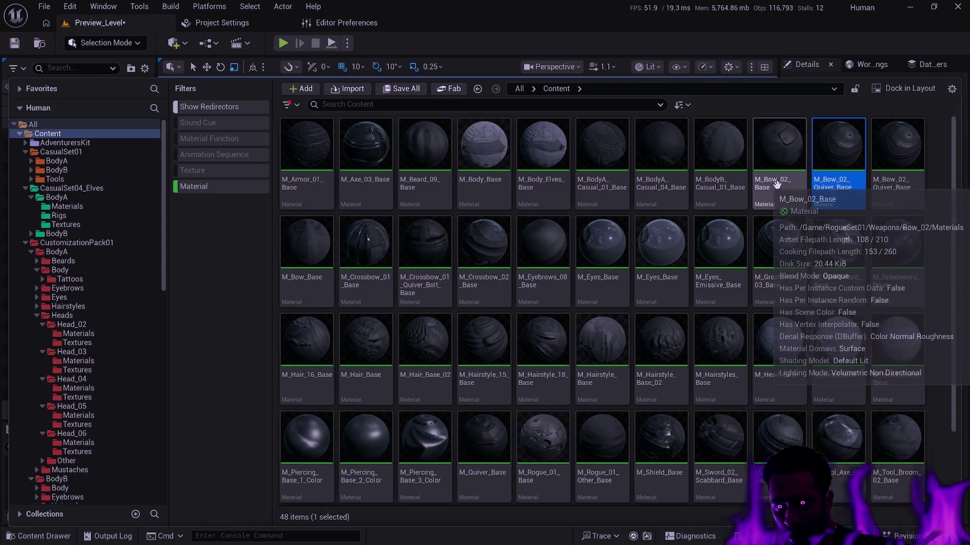
{"action": "left_click", "coordinate": [723, 181]}
{"action": "left_click", "coordinate": [660, 151]}
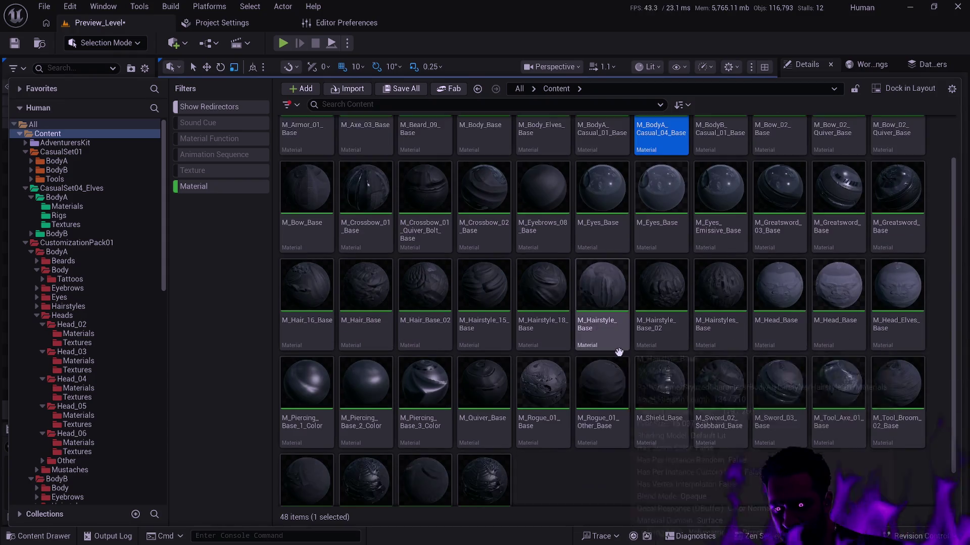
{"action": "scroll", "coordinate": [696, 398], "scroll_direction": "down", "scroll_amount": 2}
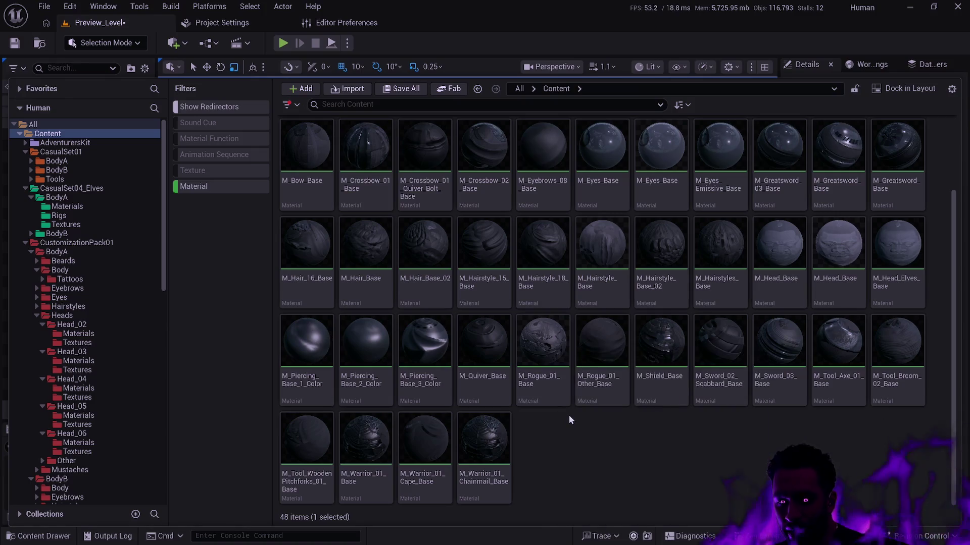
{"action": "mouse_move", "coordinate": [608, 399]}
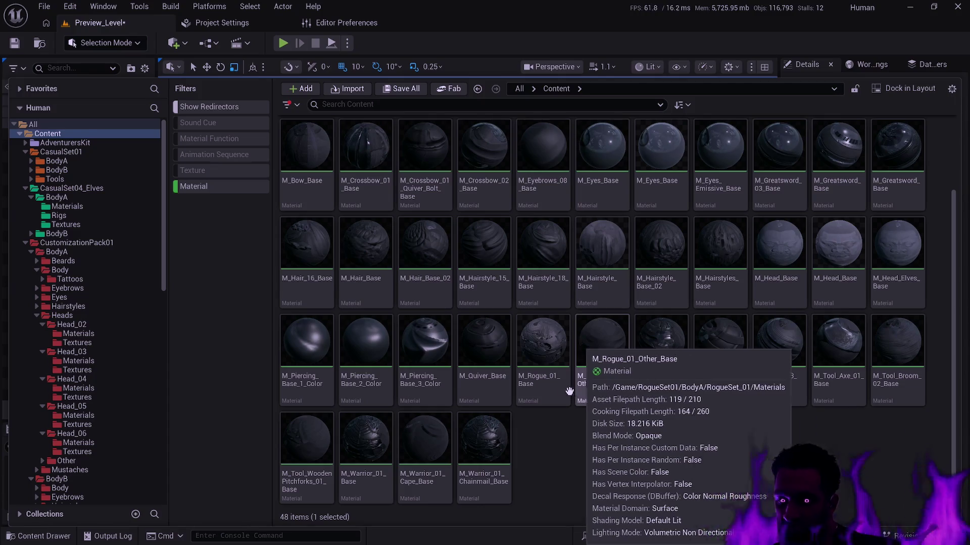
{"action": "mouse_move", "coordinate": [560, 387]}
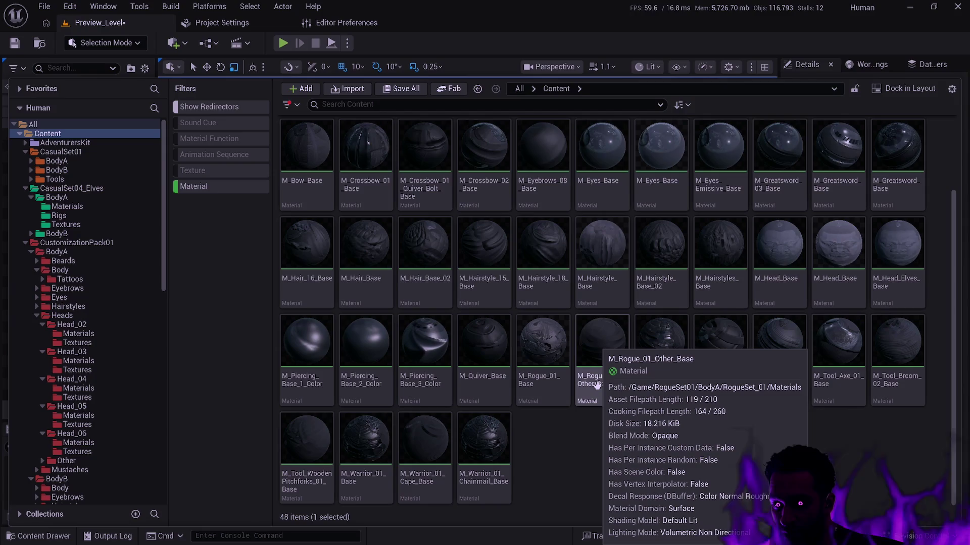
{"action": "left_click", "coordinate": [601, 399]}
{"action": "right_click", "coordinate": [601, 399]}
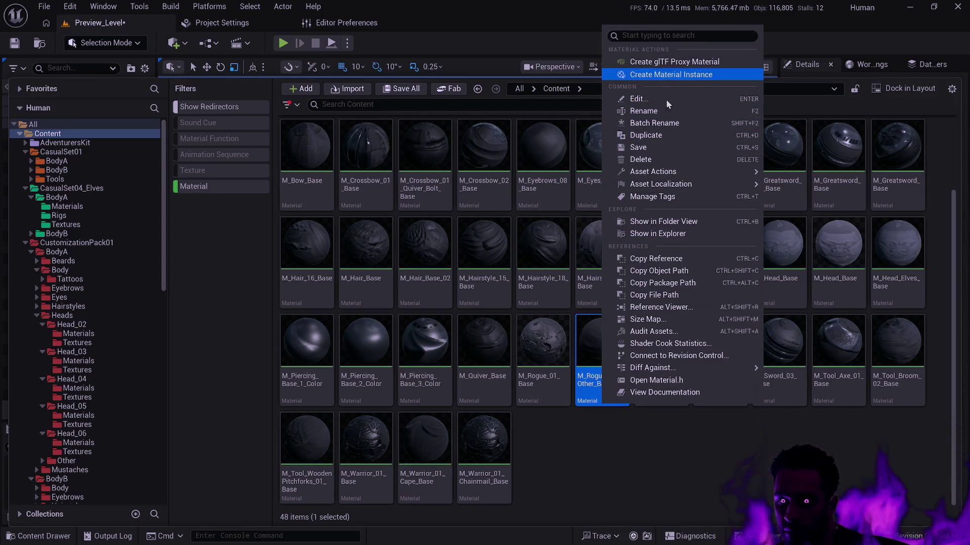
- Open M_Rogue_01_Other_Base's reference graph and inspect MI_BodyA_Rogue_01_Other_c's references
{"action": "left_click", "coordinate": [692, 306]}
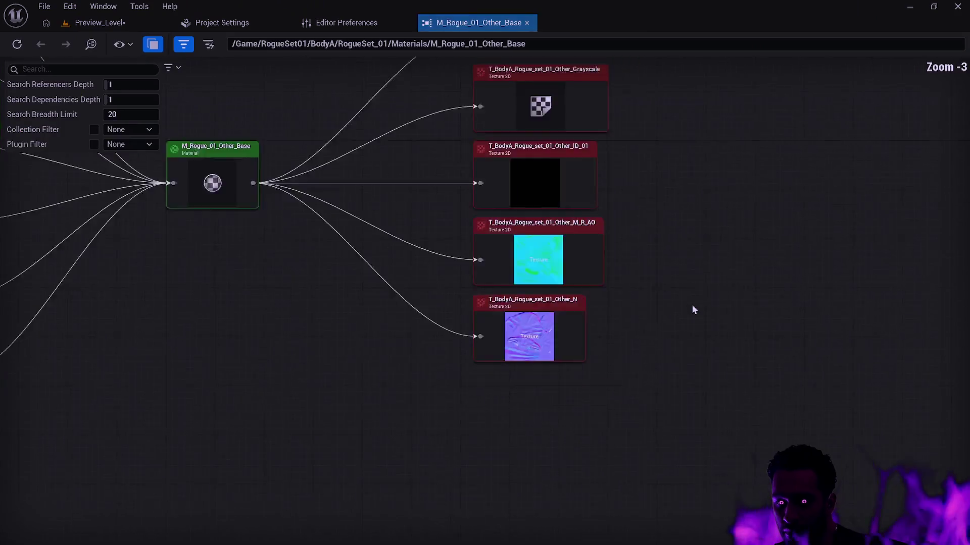
{"action": "left_click_drag", "start_coordinate": [432, 232], "coordinate": [566, 284]}
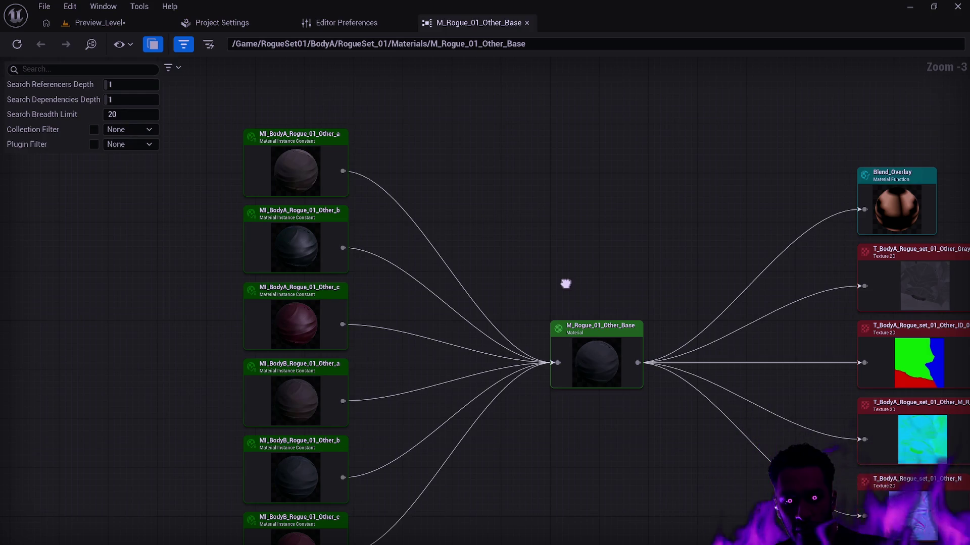
{"action": "left_click_drag", "start_coordinate": [566, 284], "coordinate": [557, 205]}
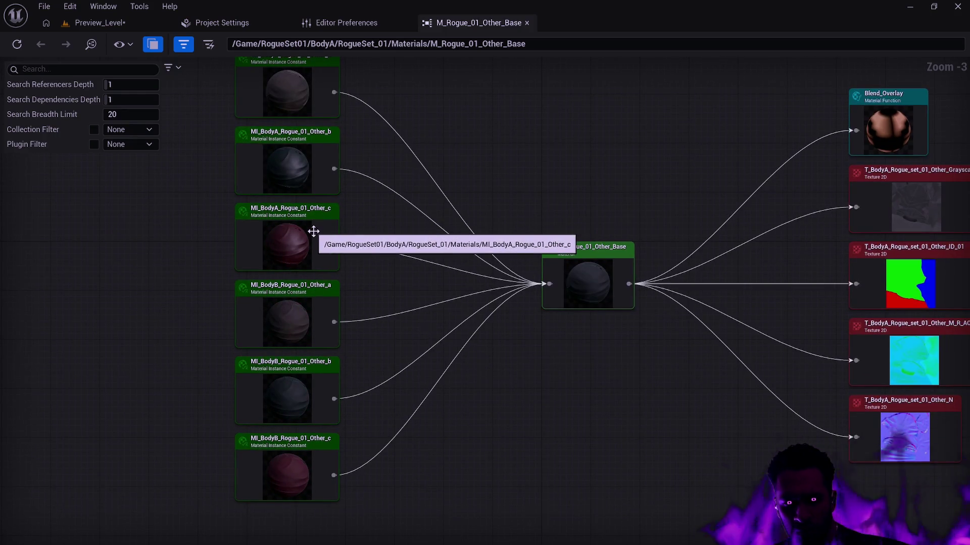
{"action": "right_click", "coordinate": [313, 231]}
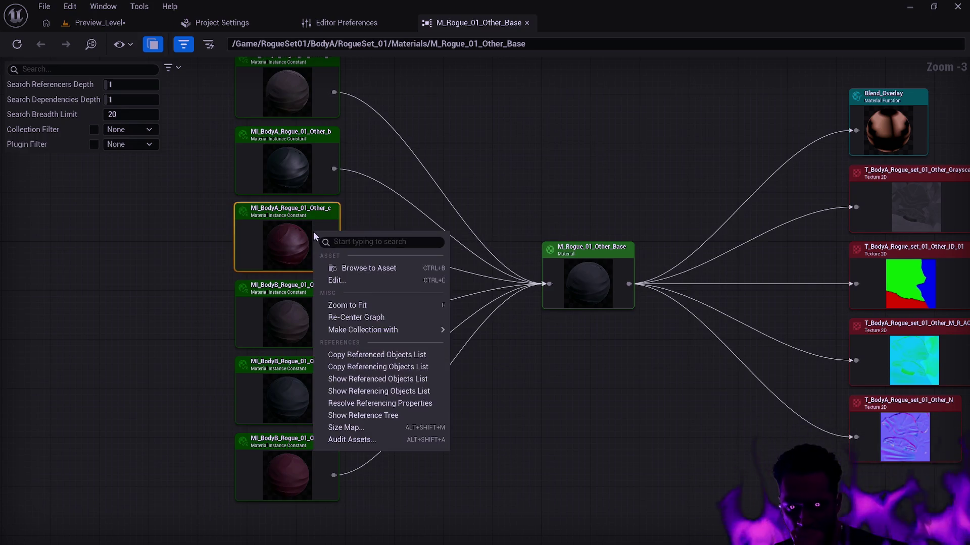
{"action": "mouse_move", "coordinate": [394, 333]}
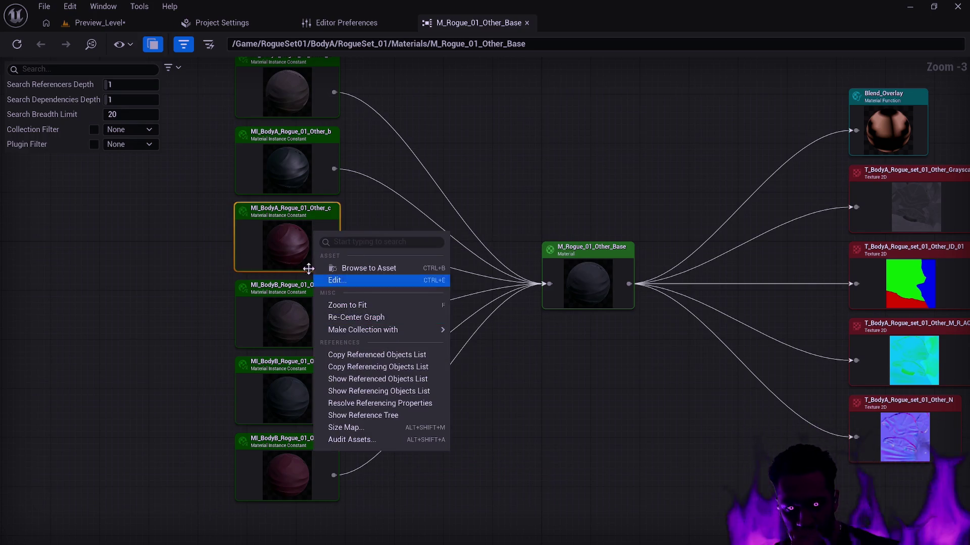
{"action": "double_click", "coordinate": [300, 260]}
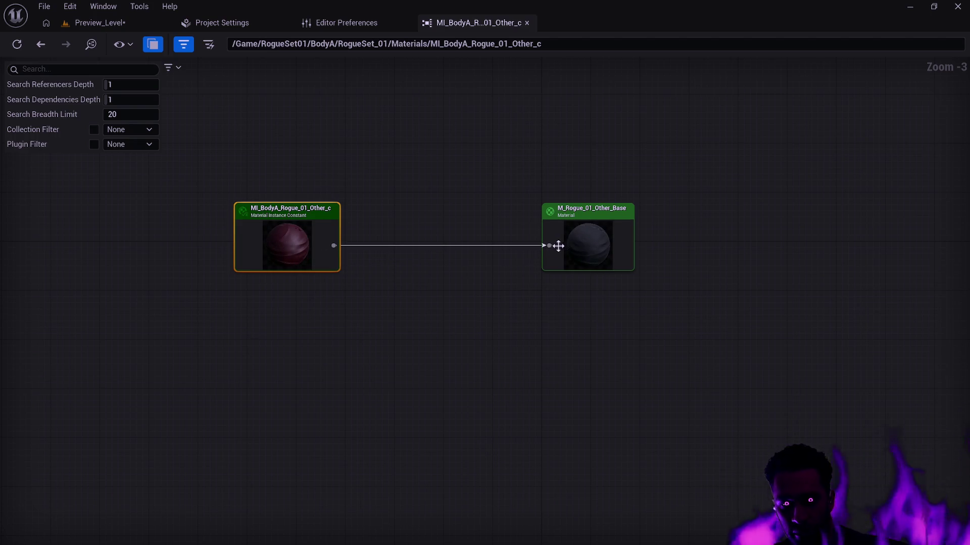
{"action": "left_click_drag", "start_coordinate": [313, 207], "coordinate": [539, 249]}
{"action": "key", "text": "alt+Left"}
- Re-centre the graph on MI_BodyB_Rogue_01_Other_a, inspect it, then step back
{"action": "mouse_move", "coordinate": [589, 331]}
{"action": "left_mouse_down"}
{"action": "mouse_move", "coordinate": [407, 157]}
{"action": "mouse_move", "coordinate": [636, 303]}
{"action": "left_mouse_up"}
{"action": "double_click", "coordinate": [333, 191]}
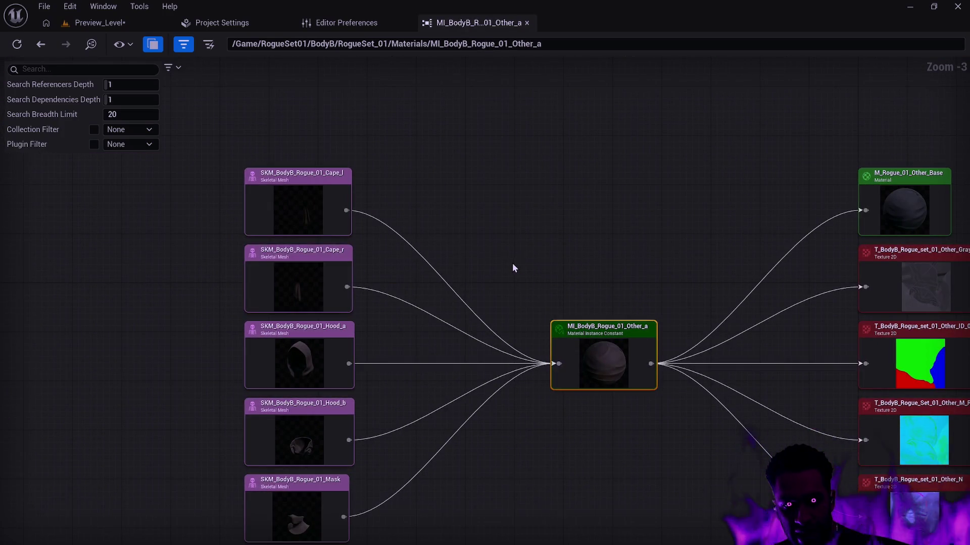
{"action": "mouse_move", "coordinate": [488, 292]}
{"action": "left_mouse_down"}
{"action": "mouse_move", "coordinate": [503, 238]}
{"action": "mouse_move", "coordinate": [498, 192]}
{"action": "left_mouse_up"}
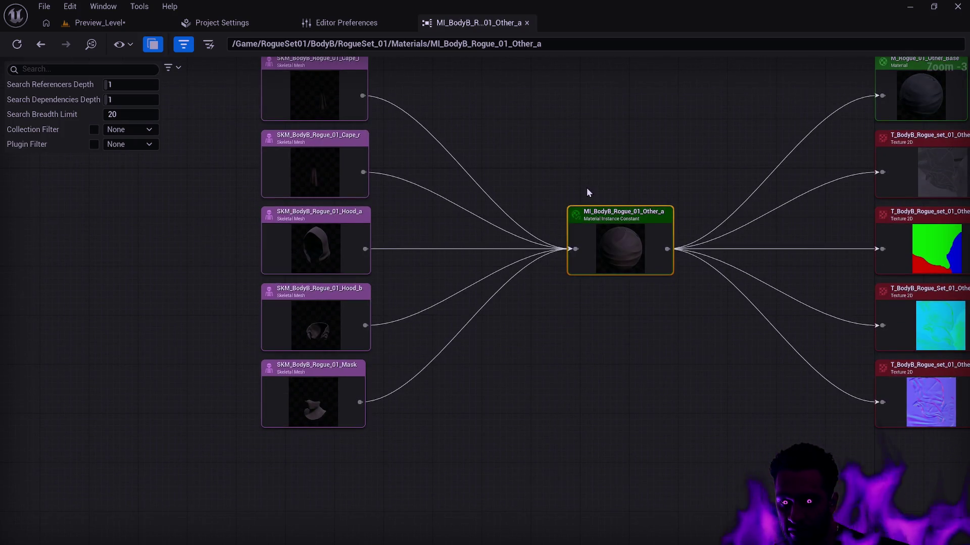
{"action": "left_click_drag", "start_coordinate": [676, 171], "coordinate": [552, 190]}
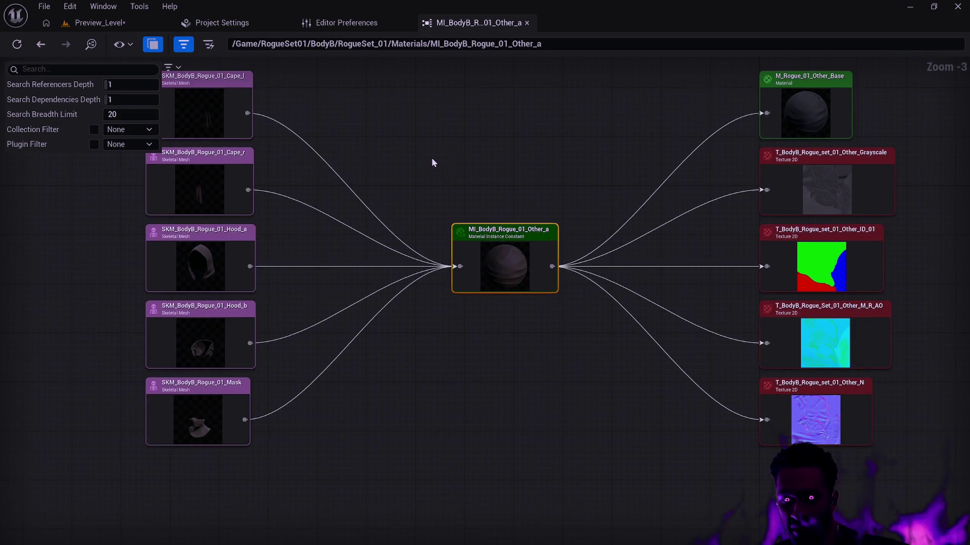
{"action": "key", "text": "alt+Left"}
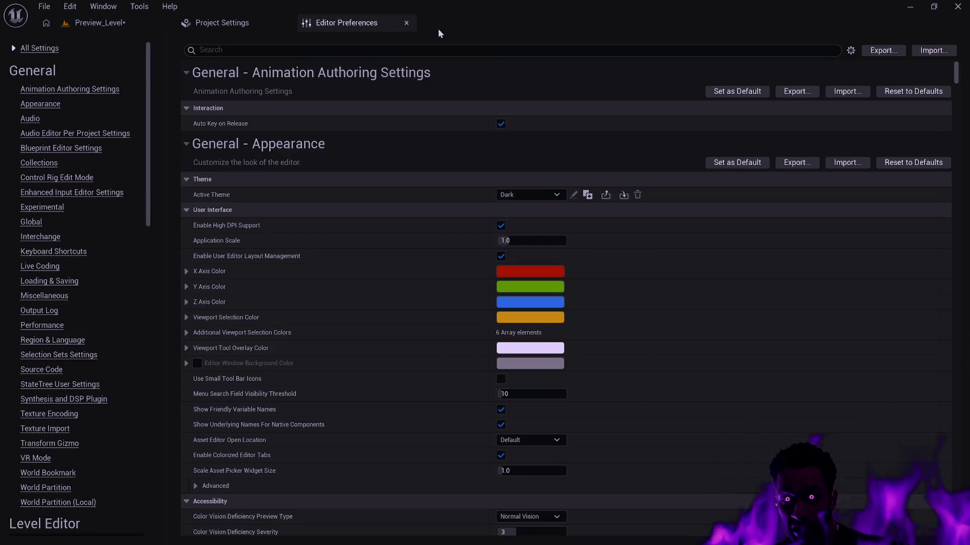
- Return to the Preview_Level editor and bring up the Content Drawer
{"action": "left_click", "coordinate": [99, 26]}
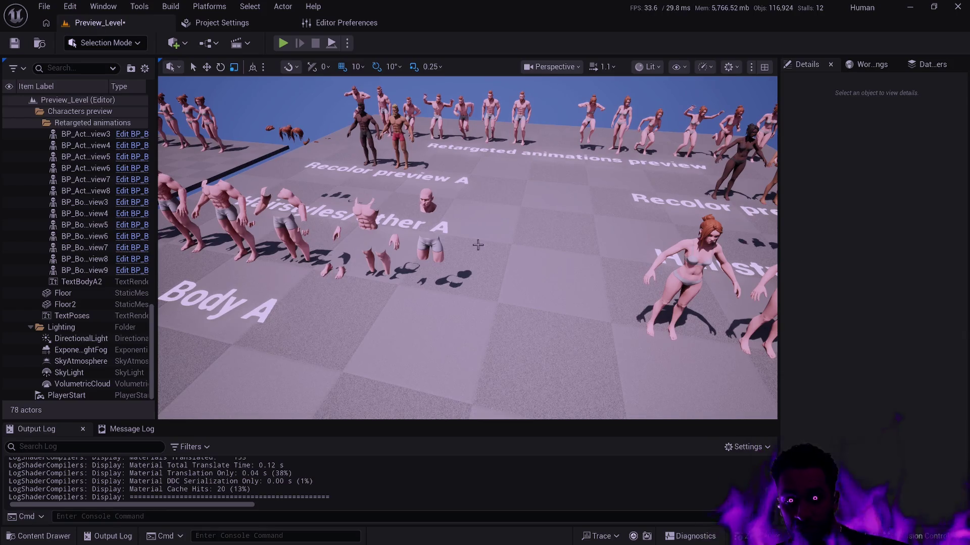
{"action": "key", "text": "ctrl+space"}
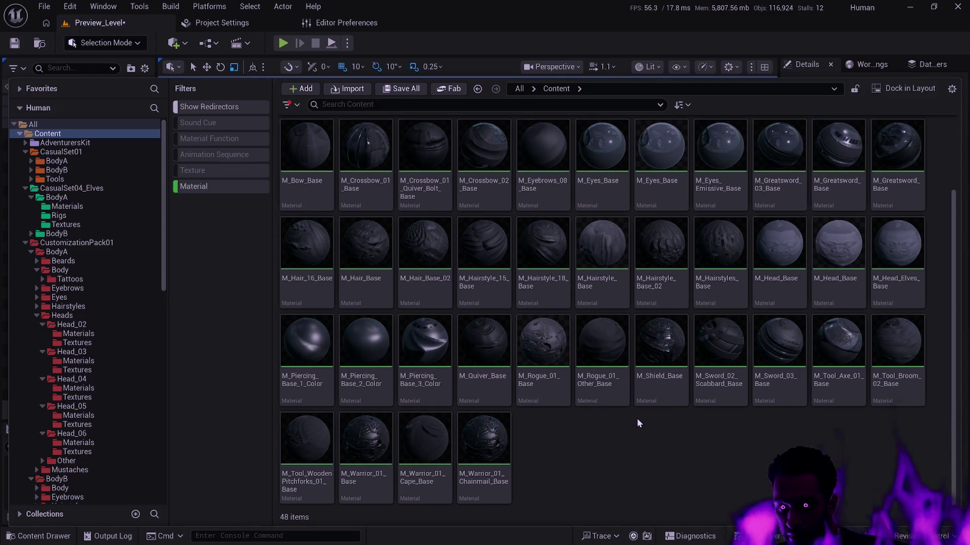
{"action": "scroll", "coordinate": [677, 440], "scroll_direction": "up", "scroll_amount": 2}
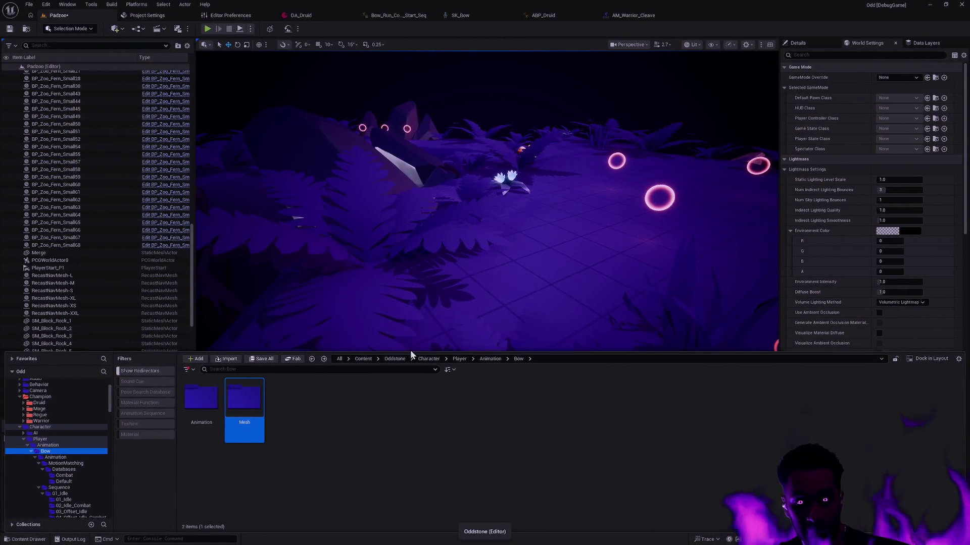
- Collapse Bow and view the Player Animation folder's Bow, Dagger, Shield and Staff subfolders
{"action": "left_click", "coordinate": [30, 452]}
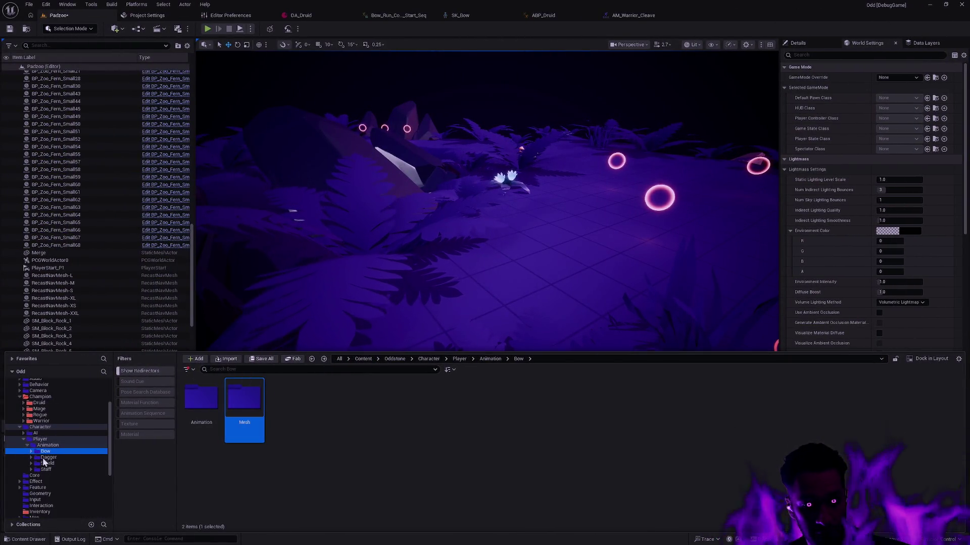
{"action": "left_click", "coordinate": [45, 445]}
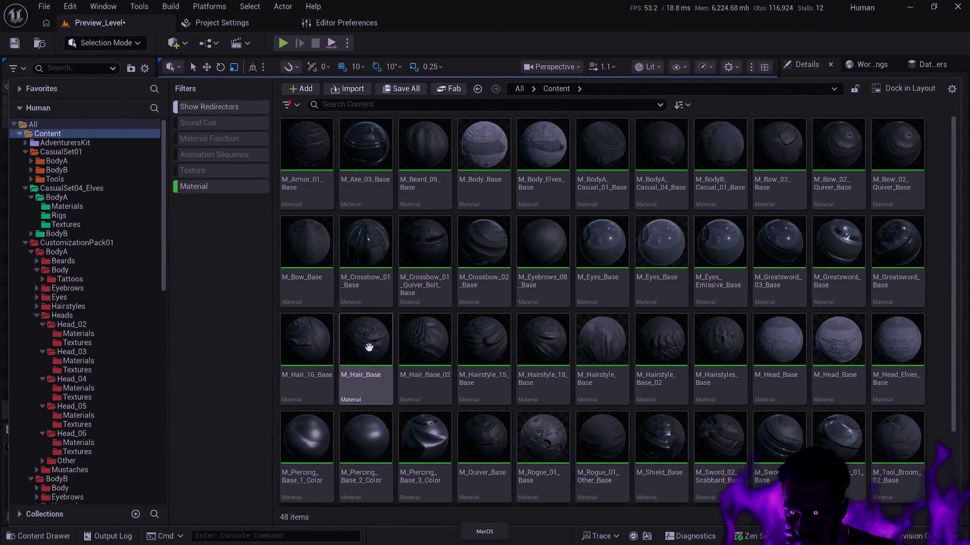
{"action": "mouse_move", "coordinate": [391, 350]}
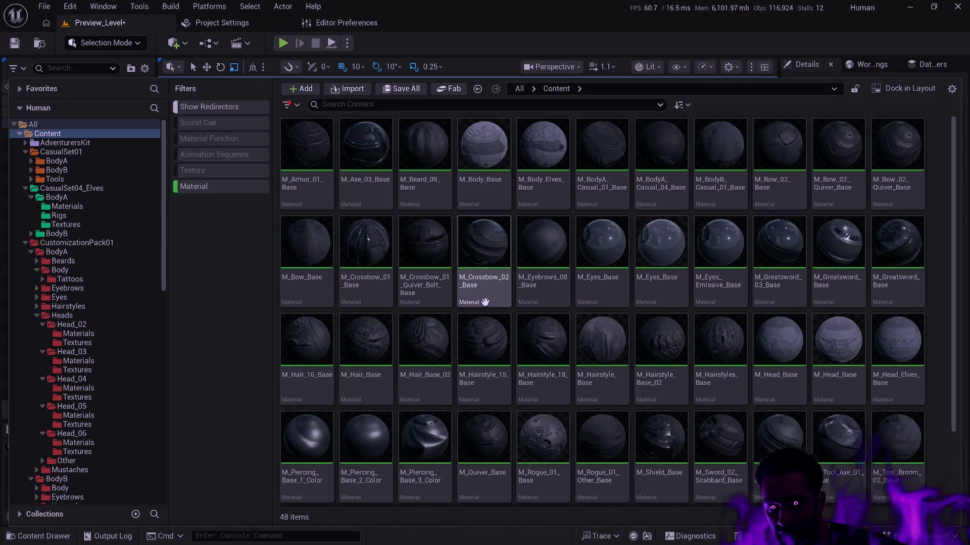
{"action": "mouse_move", "coordinate": [954, 145]}
{"action": "left_mouse_down"}
{"action": "mouse_move", "coordinate": [949, 231]}
{"action": "mouse_move", "coordinate": [951, 121]}
{"action": "left_mouse_up"}
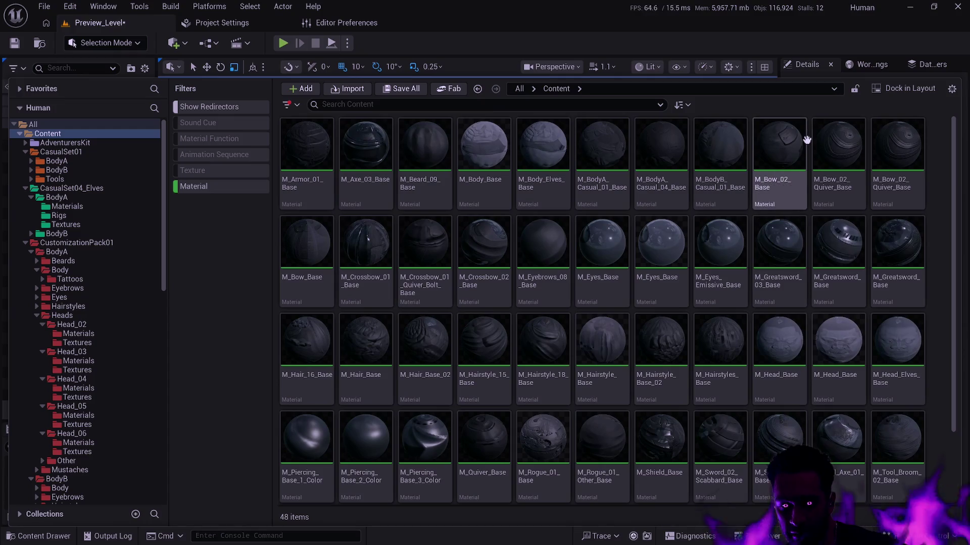
{"action": "mouse_move", "coordinate": [803, 139]}
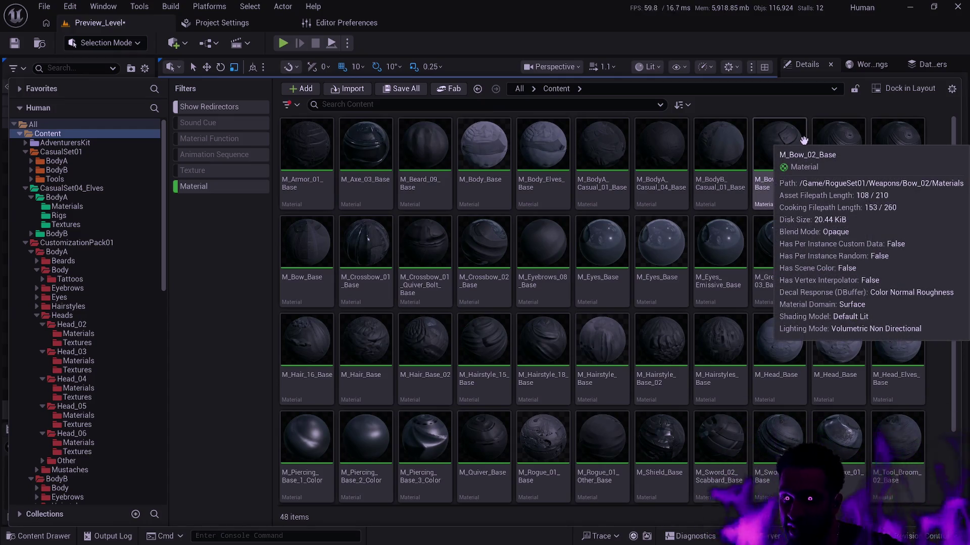
{"action": "mouse_move", "coordinate": [923, 139]}
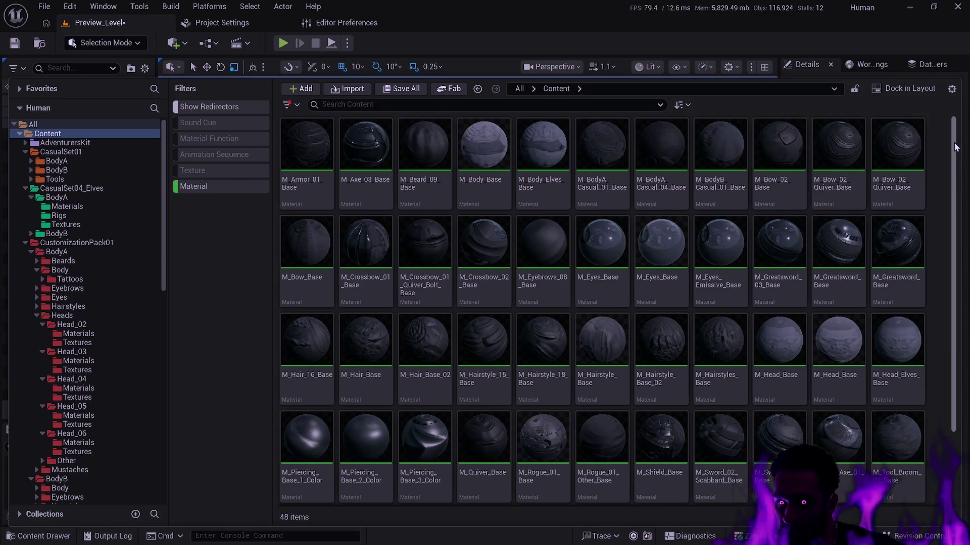
{"action": "left_click_drag", "start_coordinate": [960, 151], "coordinate": [963, 222]}
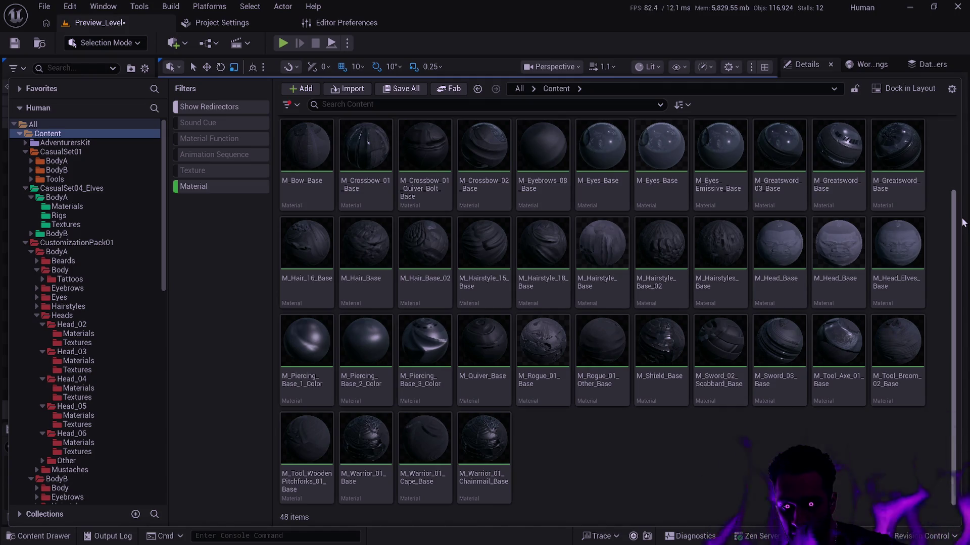
{"action": "scroll", "coordinate": [963, 223], "scroll_direction": "up", "scroll_amount": 2}
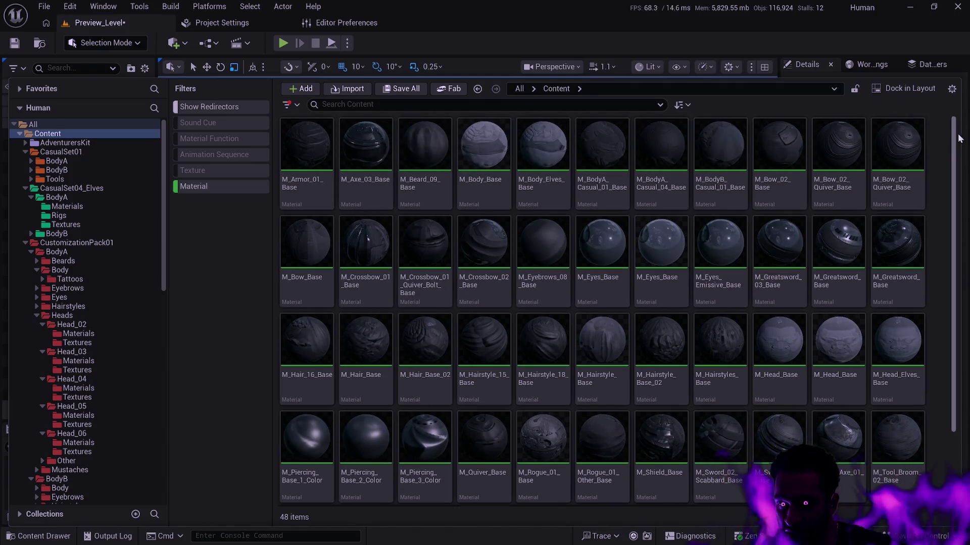
{"action": "mouse_move", "coordinate": [496, 192]}
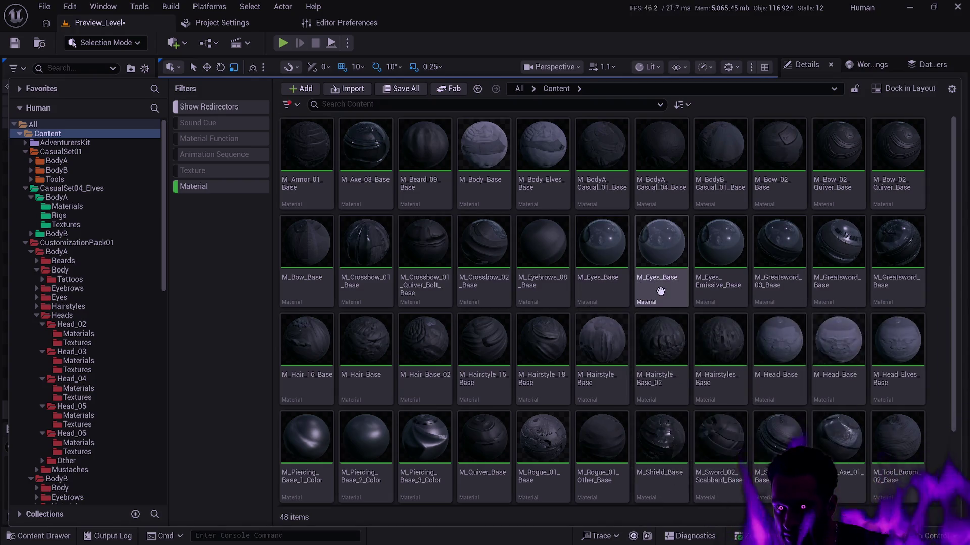
{"action": "mouse_move", "coordinate": [661, 290]}
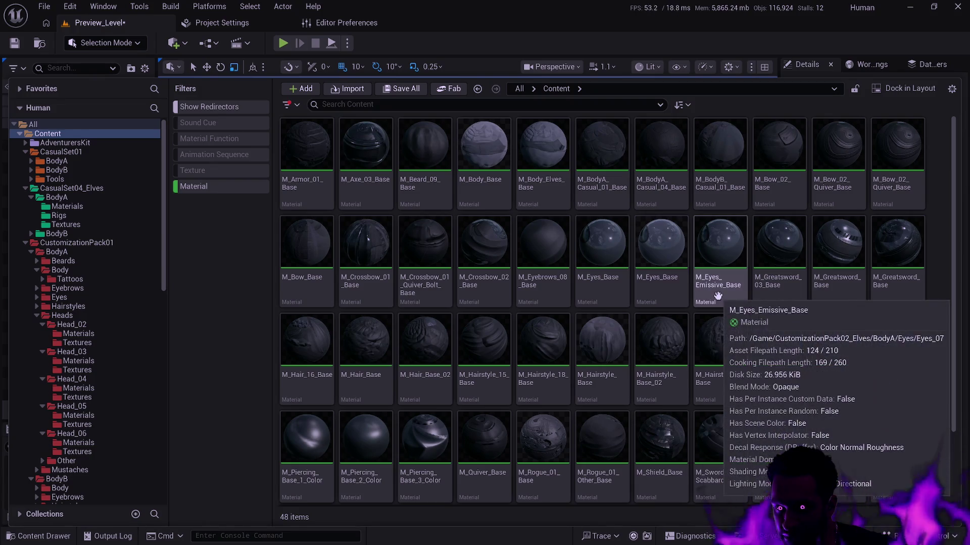
{"action": "mouse_move", "coordinate": [623, 282]}
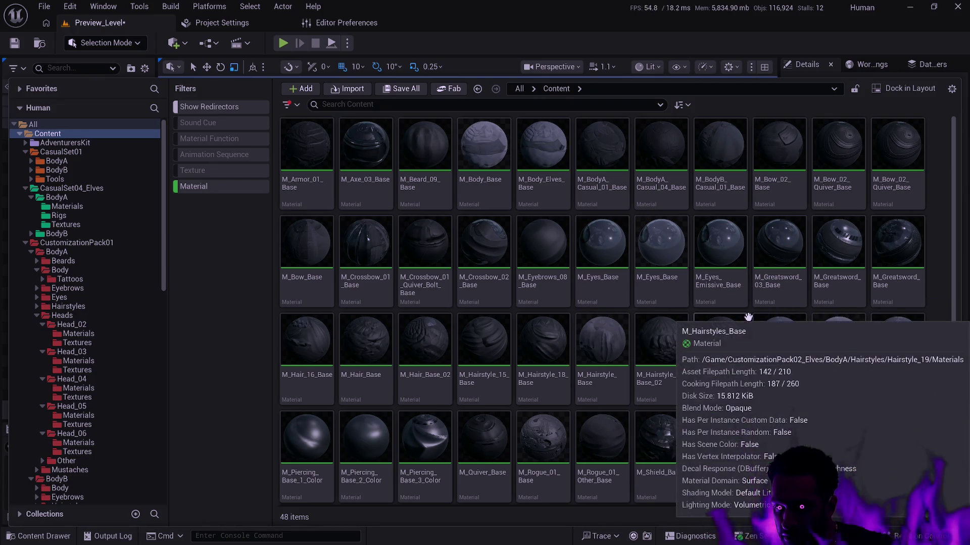
{"action": "mouse_move", "coordinate": [771, 297]}
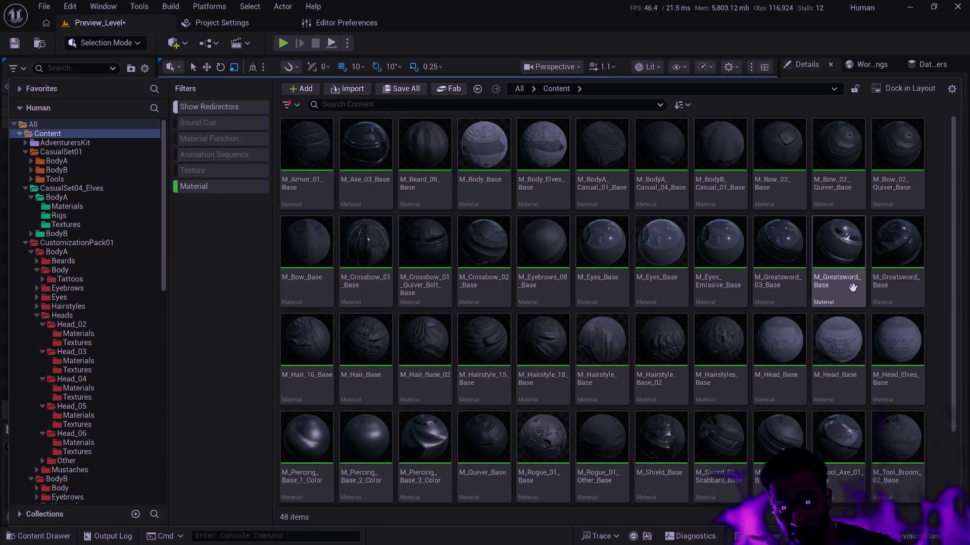
{"action": "mouse_move", "coordinate": [830, 300]}
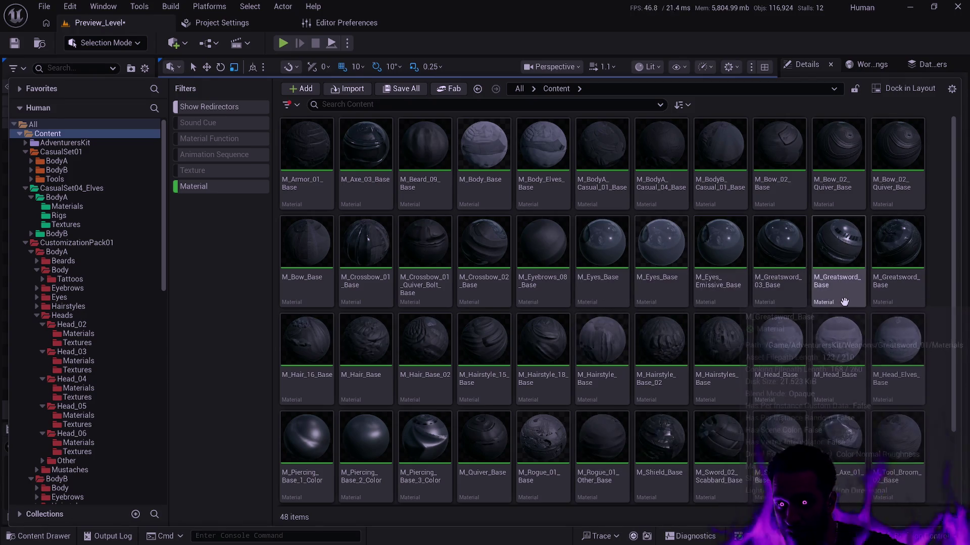
{"action": "mouse_move", "coordinate": [918, 303]}
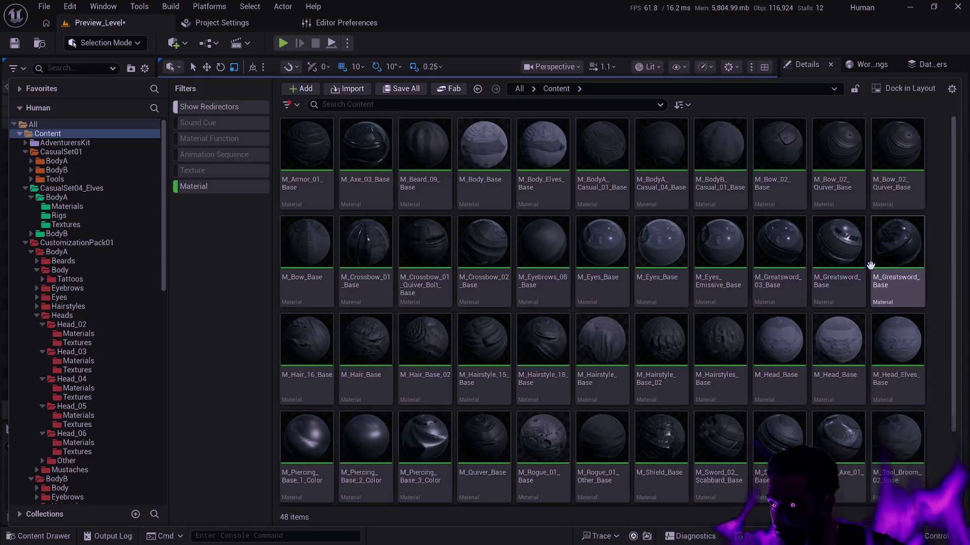
{"action": "left_click", "coordinate": [845, 256]}
- Open both M_Greatsword_Base materials in material editors
{"action": "double_click", "coordinate": [855, 255]}
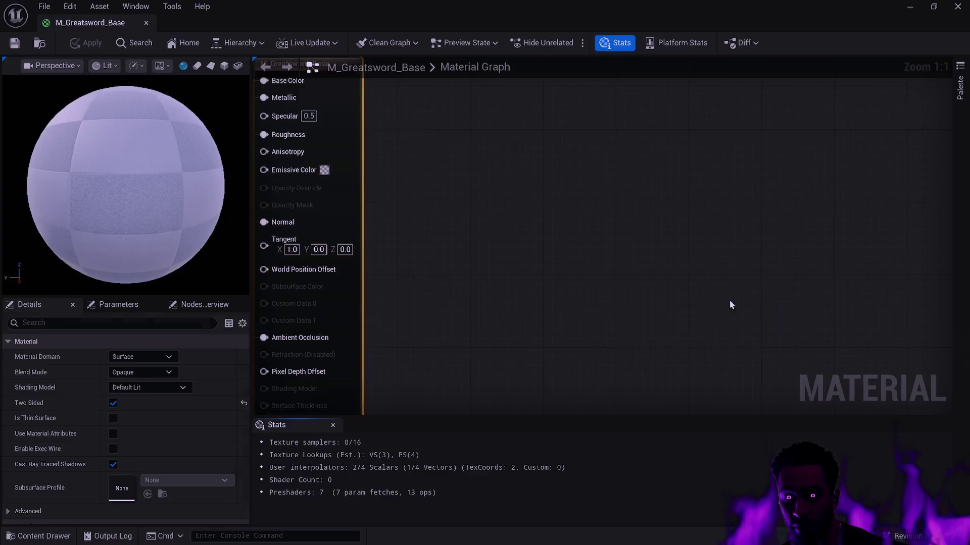
{"action": "scroll", "coordinate": [719, 293], "scroll_direction": "down", "scroll_amount": 3}
{"action": "scroll", "coordinate": [727, 286], "scroll_direction": "up", "scroll_amount": 3}
{"action": "left_click_drag", "start_coordinate": [733, 295], "coordinate": [820, 320]}
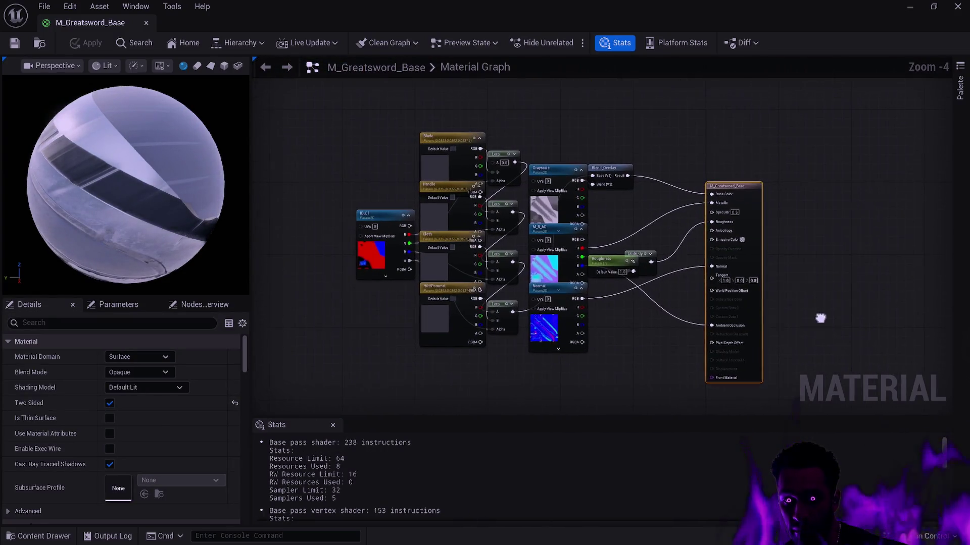
{"action": "key", "text": "ctrl+space"}
{"action": "double_click", "coordinate": [897, 419]}
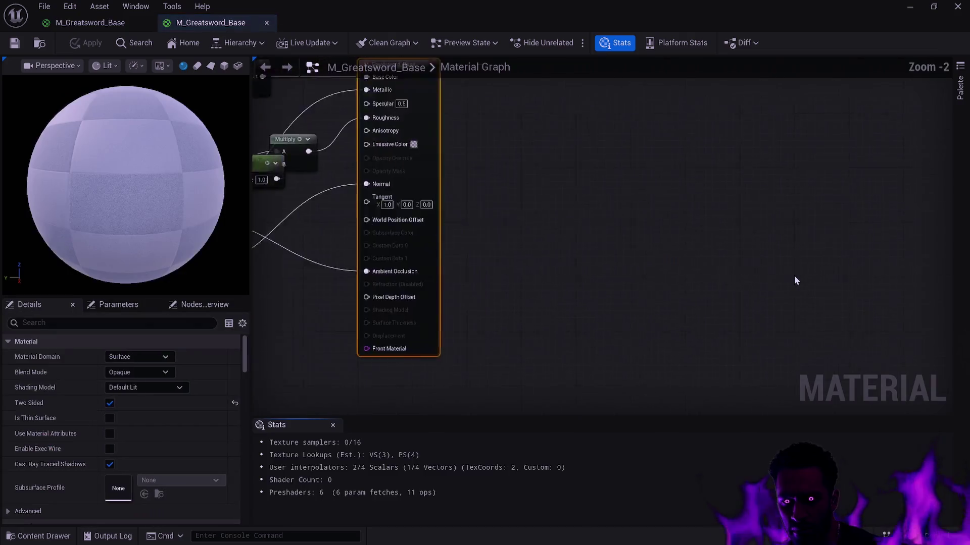
{"action": "scroll", "coordinate": [871, 283], "scroll_direction": "down", "scroll_amount": 1}
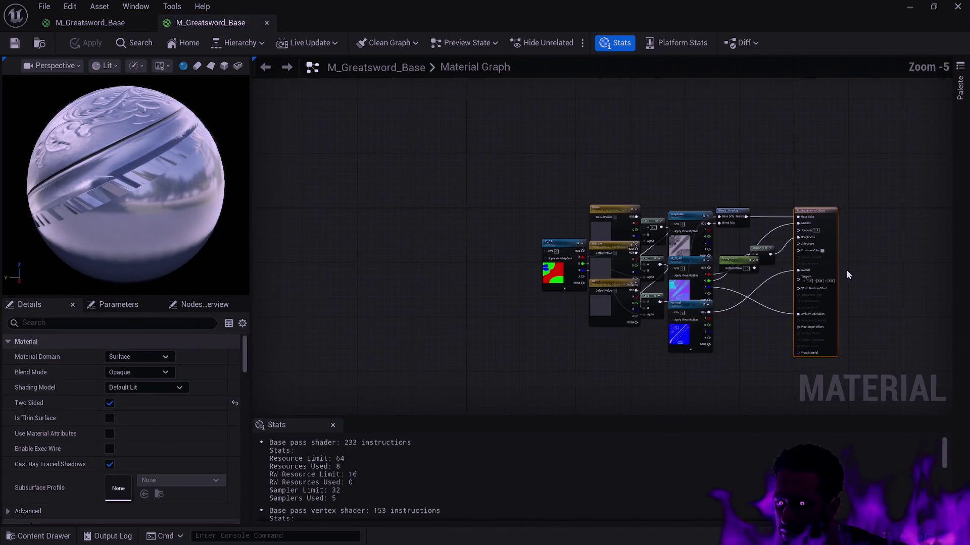
- Compare the two M_Greatsword_Base materials, then close both editor tabs
{"action": "left_click", "coordinate": [118, 26]}
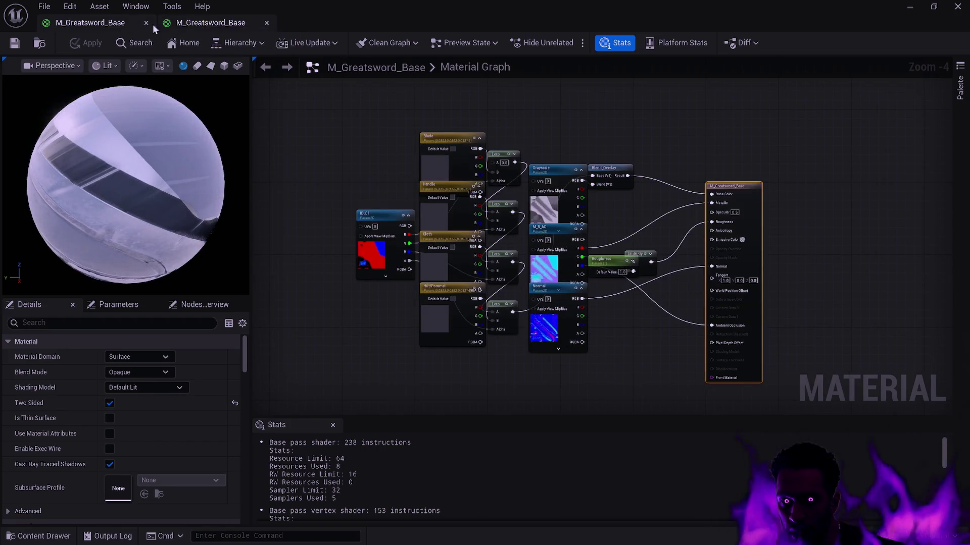
{"action": "left_click", "coordinate": [209, 24]}
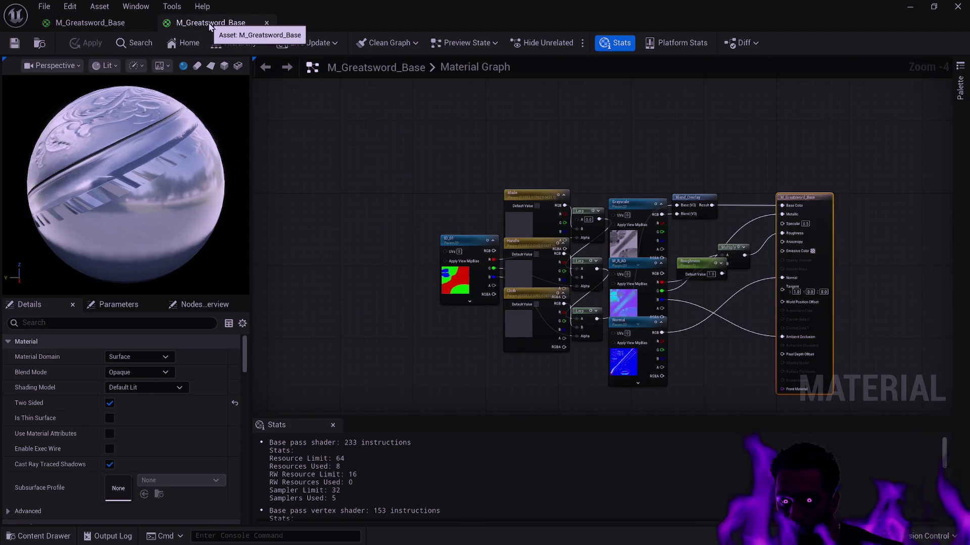
{"action": "left_click", "coordinate": [91, 23]}
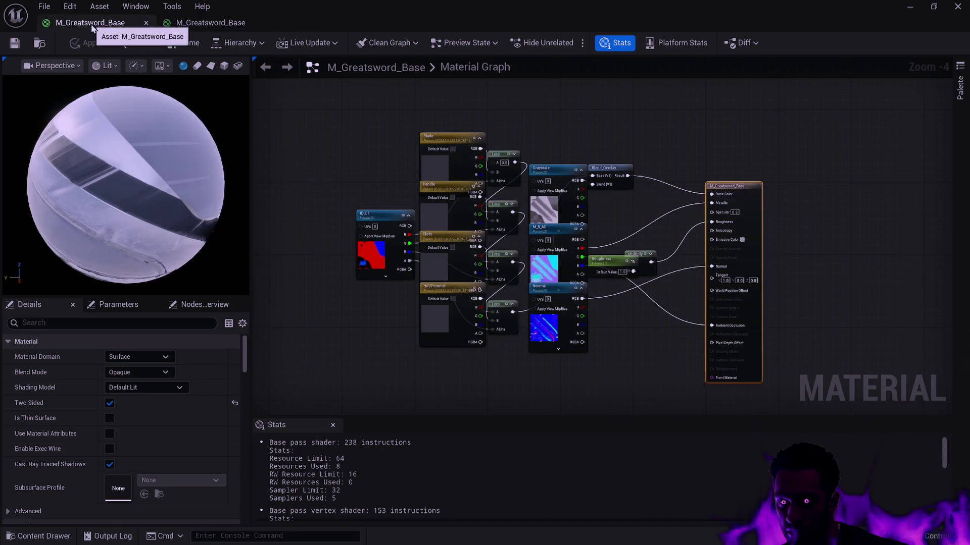
{"action": "left_click", "coordinate": [208, 25]}
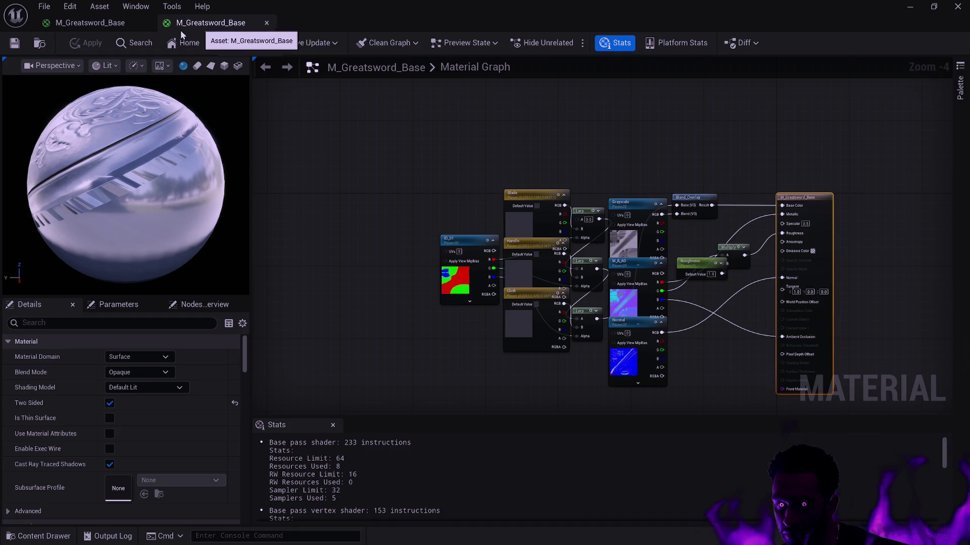
{"action": "left_click", "coordinate": [96, 23]}
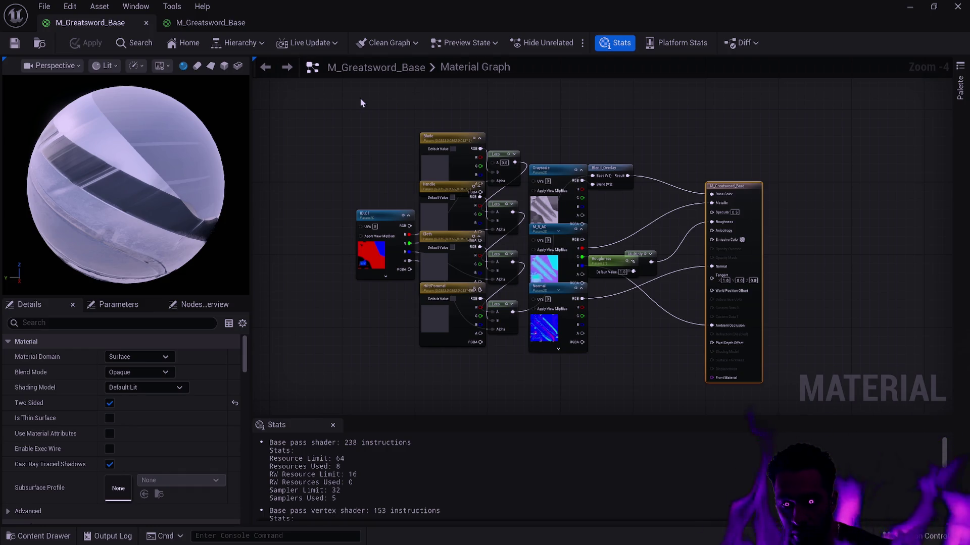
{"action": "left_click", "coordinate": [146, 23]}
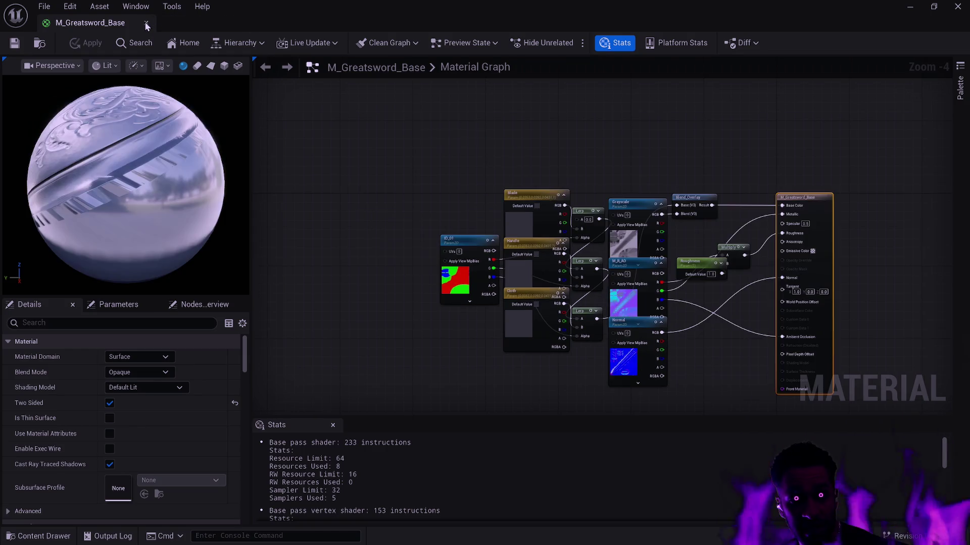
{"action": "left_click", "coordinate": [168, 25]}
- Bring up the 48 filtered materials and select the first M_Head_Base
{"action": "key", "text": "ctrl+space"}
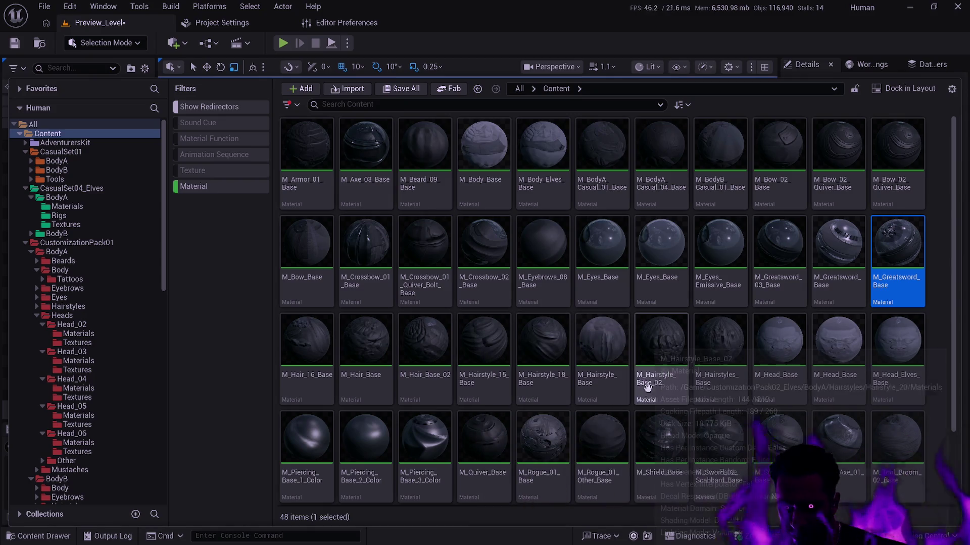
{"action": "scroll", "coordinate": [798, 361], "scroll_direction": "down", "scroll_amount": 2}
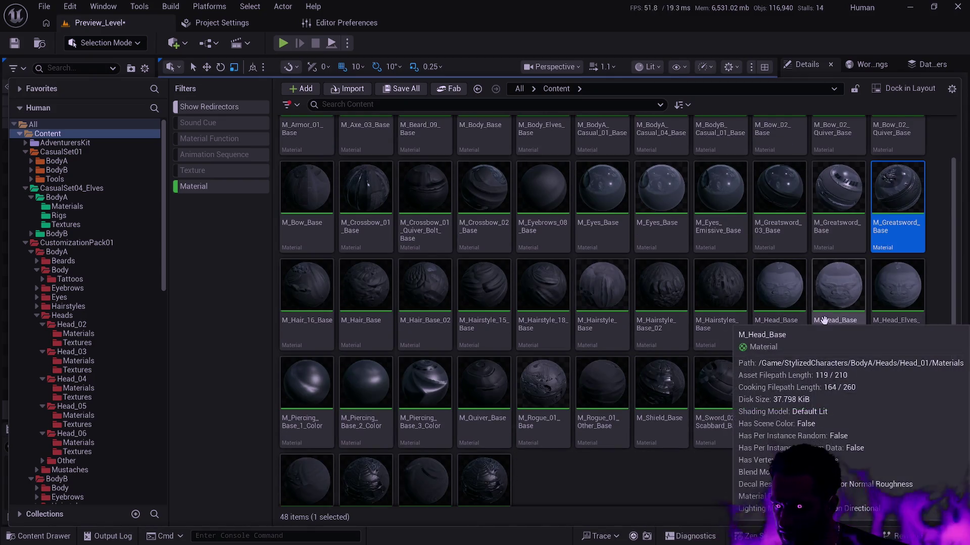
{"action": "mouse_move", "coordinate": [790, 321]}
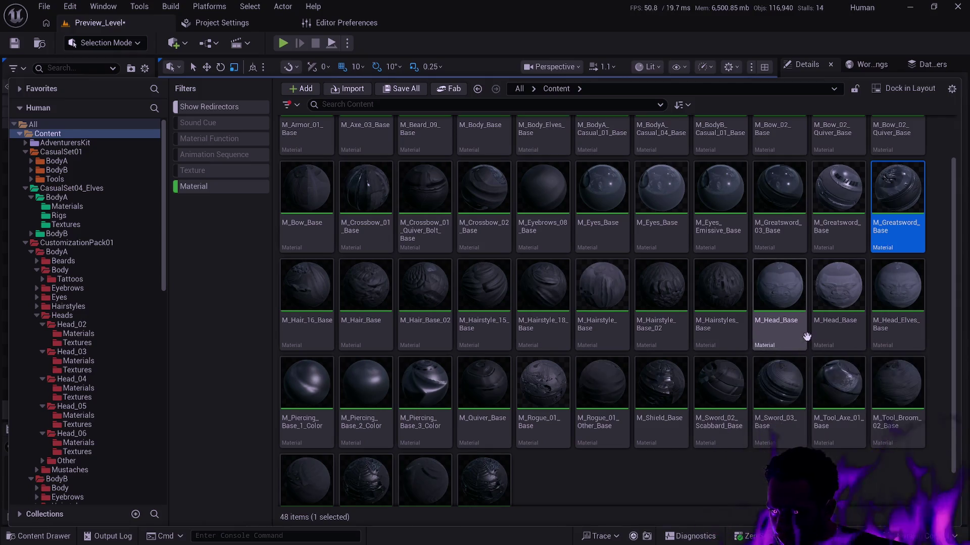
{"action": "left_click", "coordinate": [784, 342]}
- Open both M_Head_Base materials, each previewed on a cylinder
{"action": "double_click", "coordinate": [783, 341]}
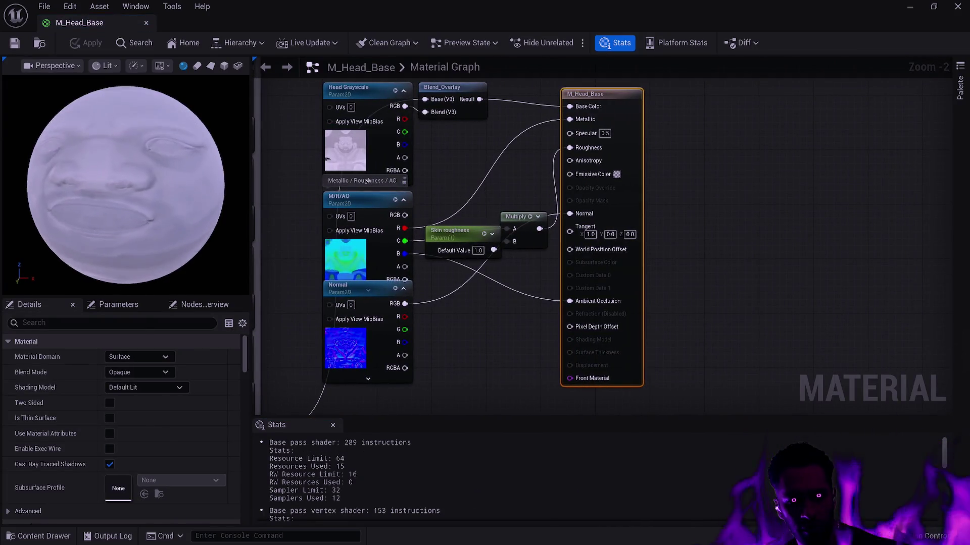
{"action": "scroll", "coordinate": [127, 194], "scroll_direction": "down", "scroll_amount": 3}
{"action": "left_click", "coordinate": [197, 65]}
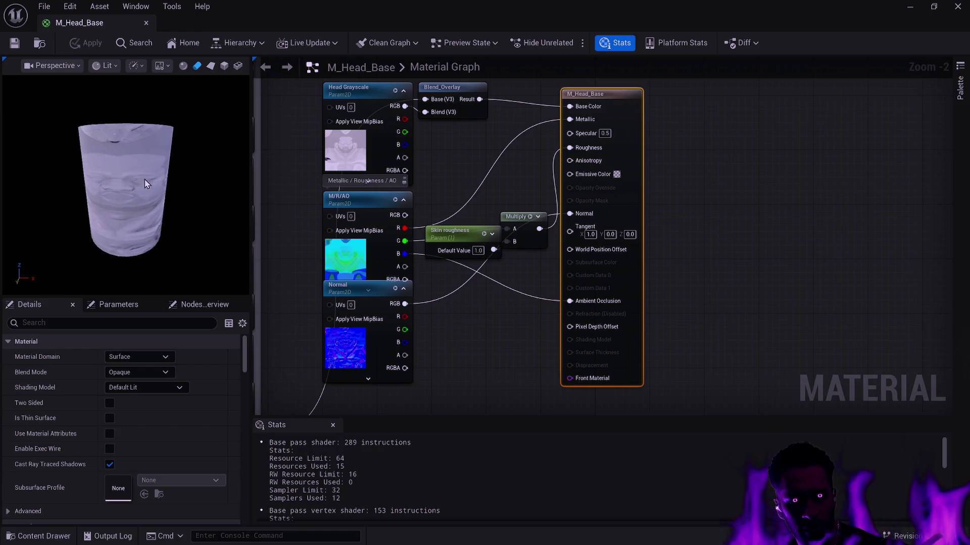
{"action": "scroll", "coordinate": [146, 182], "scroll_direction": "up", "scroll_amount": 5}
{"action": "scroll", "coordinate": [146, 182], "scroll_direction": "down", "scroll_amount": 2}
{"action": "key", "text": "ctrl+space"}
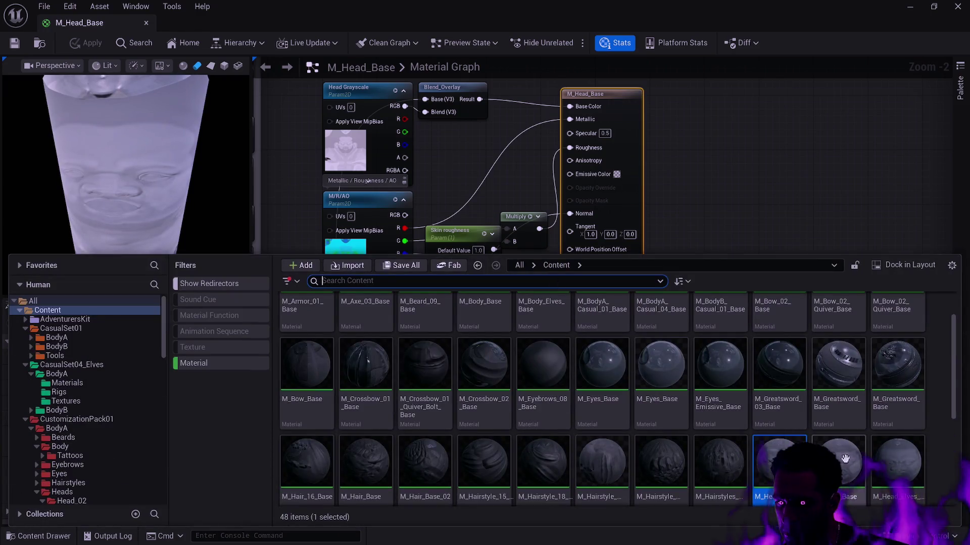
{"action": "double_click", "coordinate": [779, 460]}
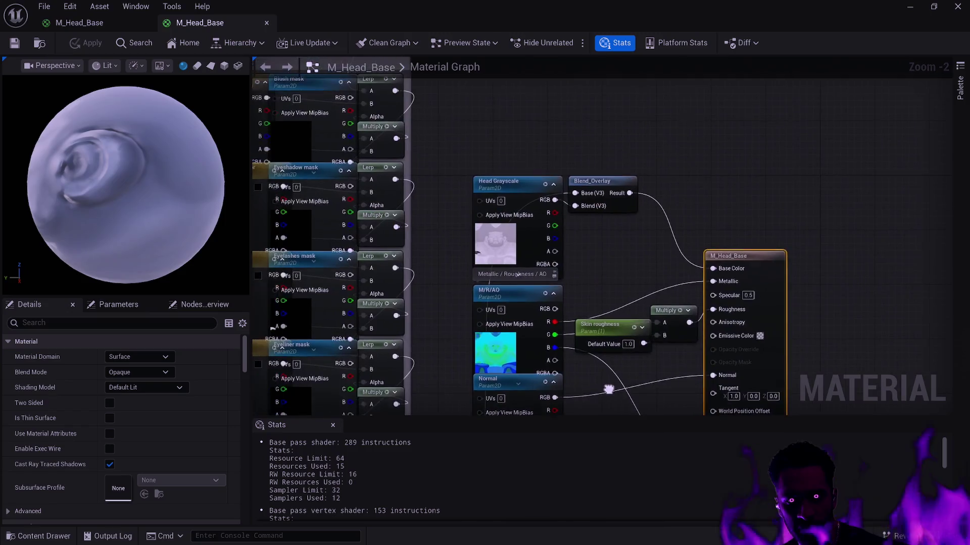
{"action": "scroll", "coordinate": [474, 303], "scroll_direction": "down", "scroll_amount": 7}
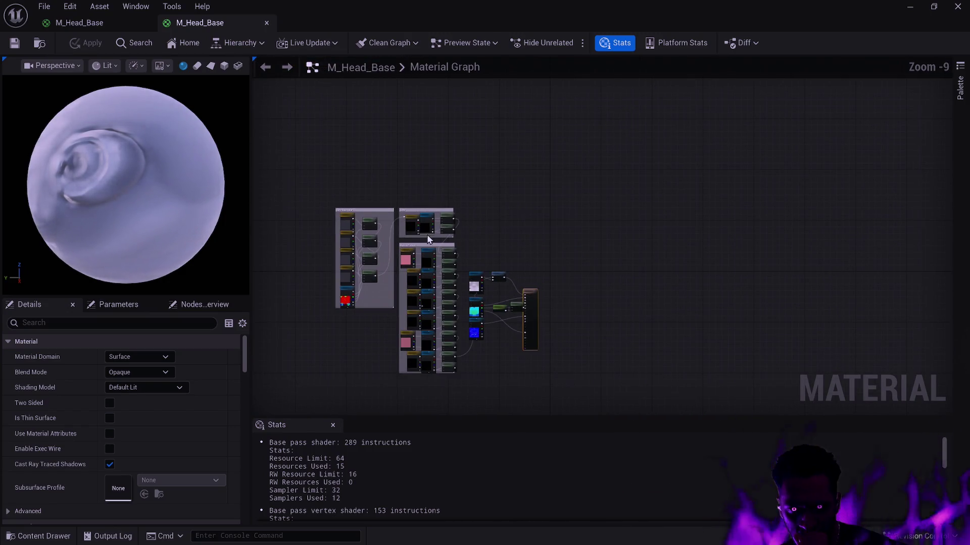
{"action": "left_click", "coordinate": [196, 66]}
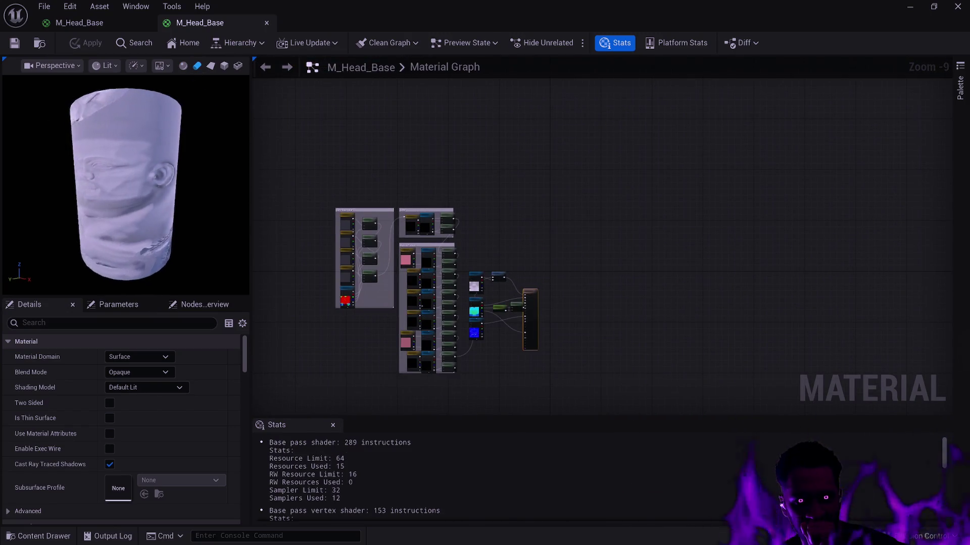
{"action": "mouse_move", "coordinate": [113, 126]}
{"action": "left_mouse_down"}
{"action": "mouse_move", "coordinate": [126, 128]}
{"action": "mouse_move", "coordinate": [118, 153]}
{"action": "mouse_move", "coordinate": [96, 153]}
{"action": "left_mouse_up"}
- Toggle between the two M_Head_Base tabs, orbiting the cylinder previews to compare
{"action": "left_click", "coordinate": [83, 27]}
{"action": "left_click", "coordinate": [194, 23]}
{"action": "left_click_drag", "start_coordinate": [184, 83], "coordinate": [151, 88]}
{"action": "left_click", "coordinate": [111, 25]}
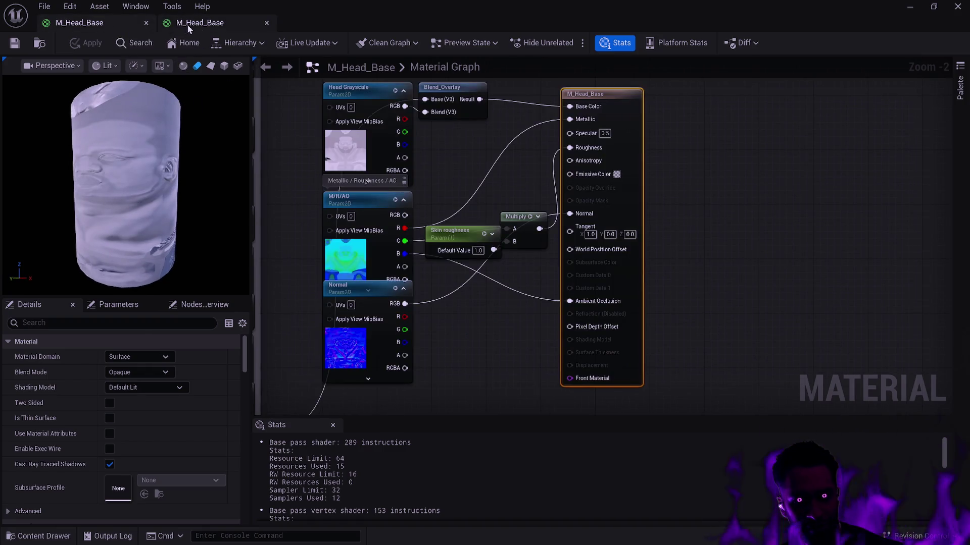
{"action": "left_click", "coordinate": [186, 24]}
{"action": "left_click_drag", "start_coordinate": [164, 122], "coordinate": [151, 124]}
{"action": "left_click", "coordinate": [100, 23]}
{"action": "left_click", "coordinate": [191, 24]}
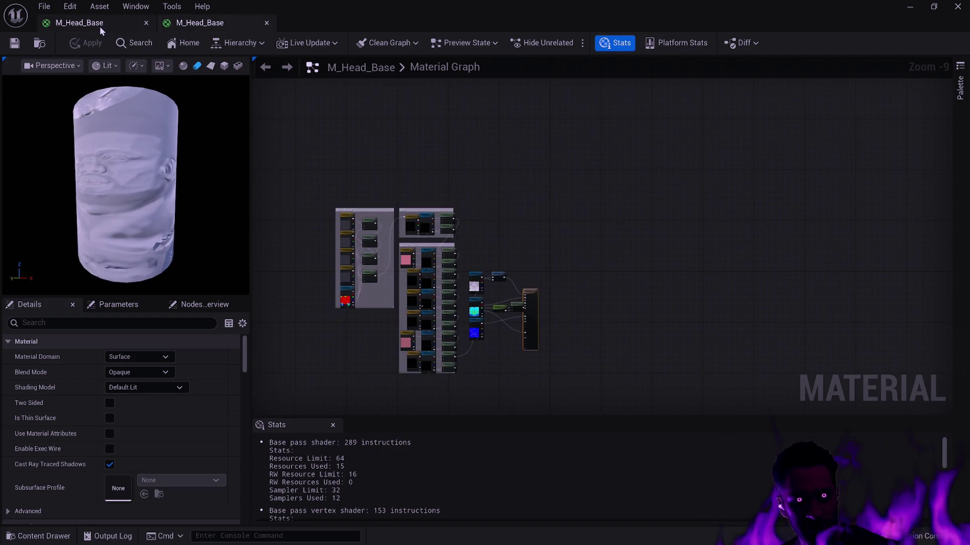
{"action": "left_click", "coordinate": [99, 26]}
{"action": "left_click", "coordinate": [202, 23]}
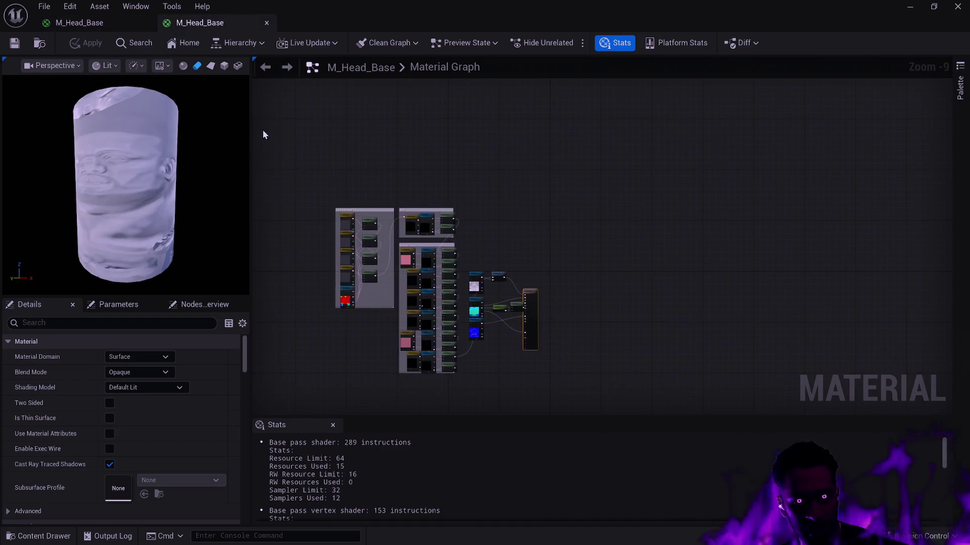
{"action": "left_click", "coordinate": [105, 26]}
{"action": "left_click", "coordinate": [200, 25]}
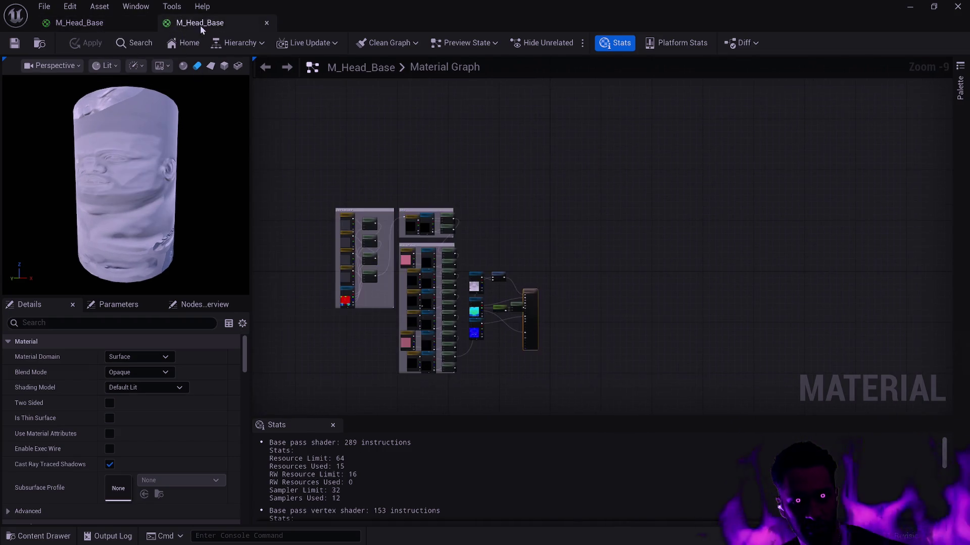
- Frame the node graphs and keep comparing the two M_Head_Base materials
{"action": "scroll", "coordinate": [447, 207], "scroll_direction": "up", "scroll_amount": 3}
{"action": "left_click_drag", "start_coordinate": [447, 207], "coordinate": [466, 108]}
{"action": "scroll", "coordinate": [465, 107], "scroll_direction": "up", "scroll_amount": 2}
{"action": "scroll", "coordinate": [572, 251], "scroll_direction": "down", "scroll_amount": 2}
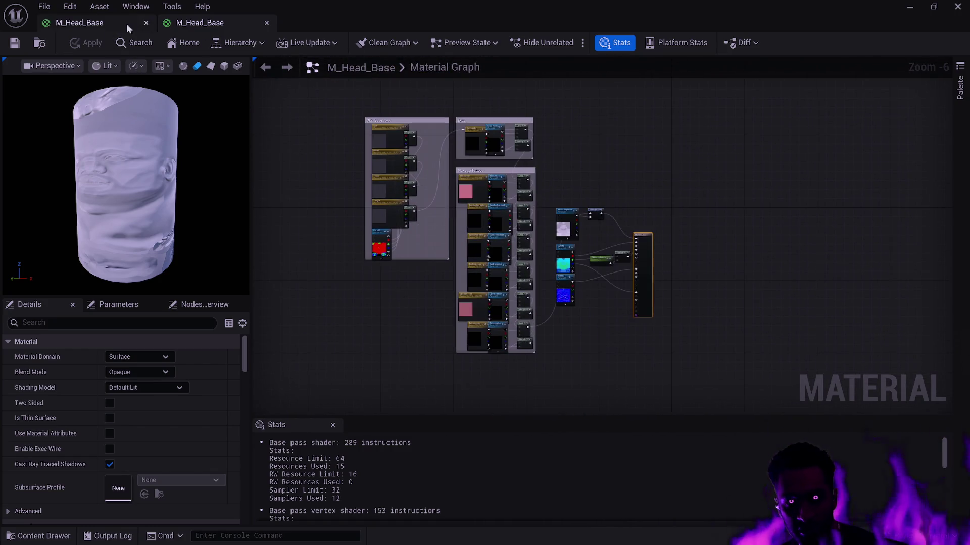
{"action": "left_click", "coordinate": [110, 24]}
{"action": "scroll", "coordinate": [385, 171], "scroll_direction": "down", "scroll_amount": 5}
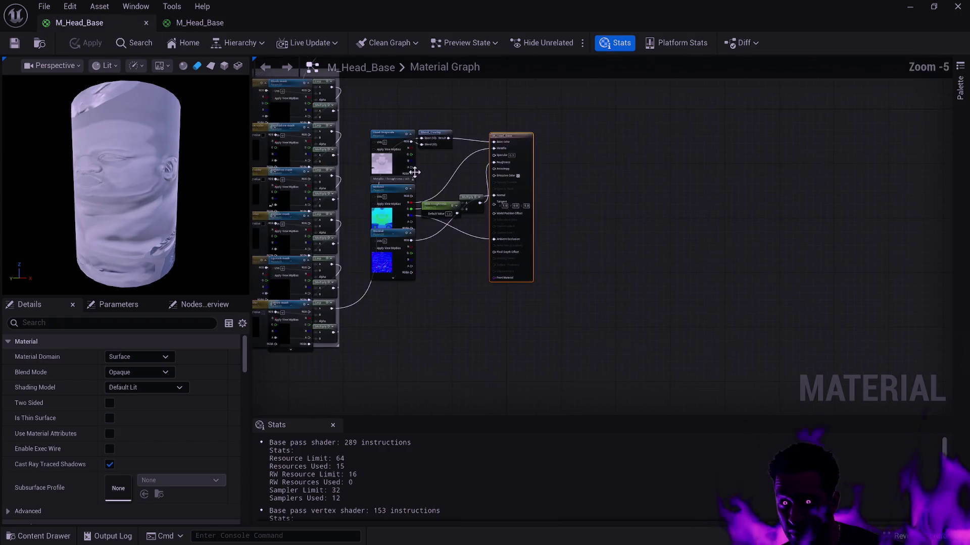
{"action": "scroll", "coordinate": [477, 234], "scroll_direction": "up", "scroll_amount": 1}
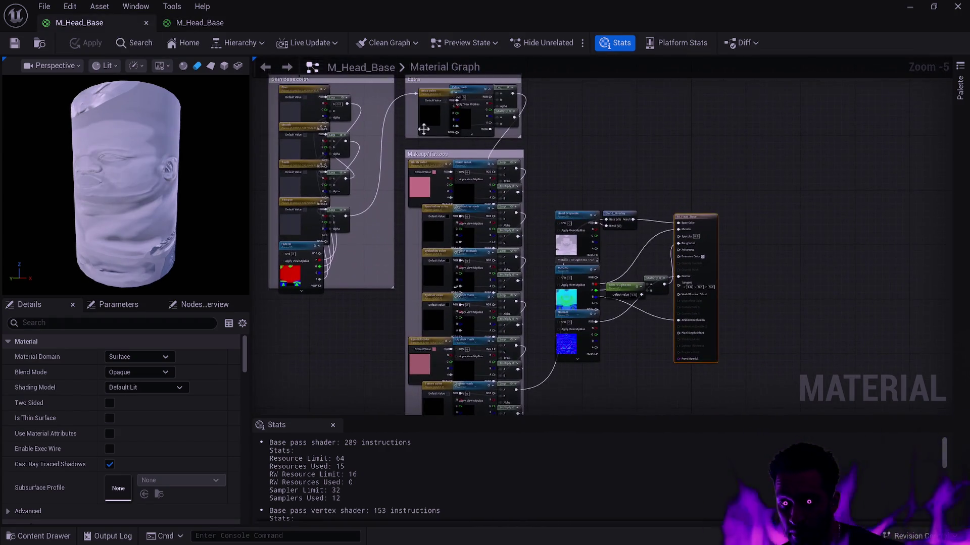
{"action": "left_click", "coordinate": [187, 22]}
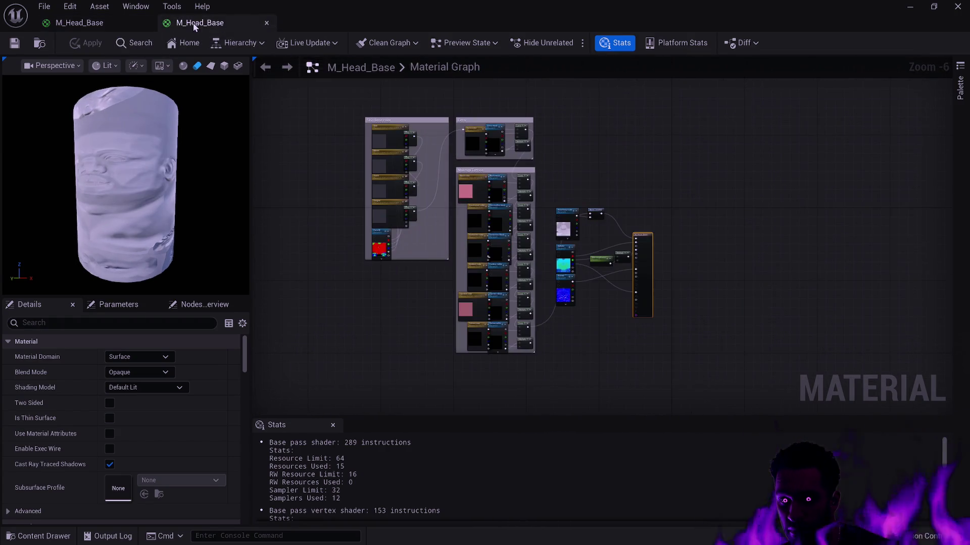
{"action": "left_click", "coordinate": [81, 25]}
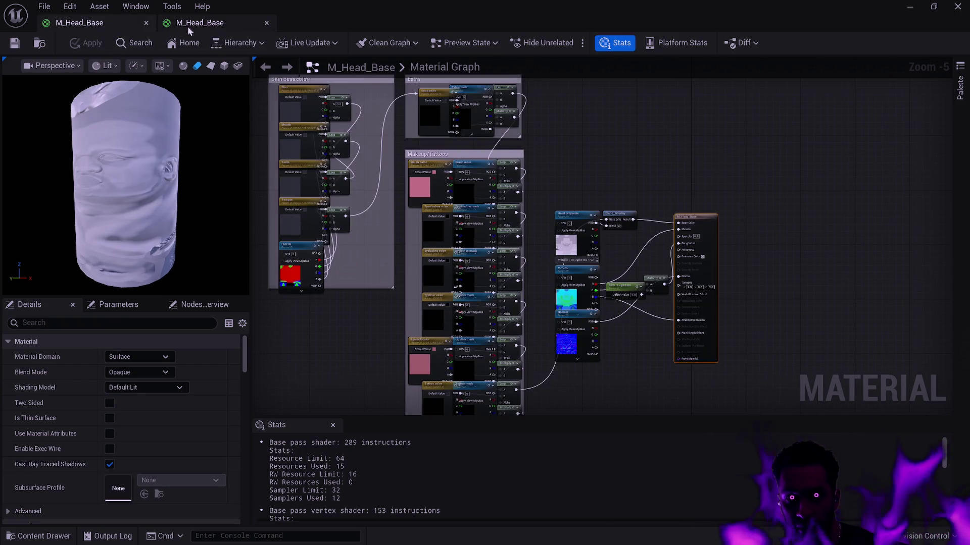
{"action": "left_click", "coordinate": [188, 25]}
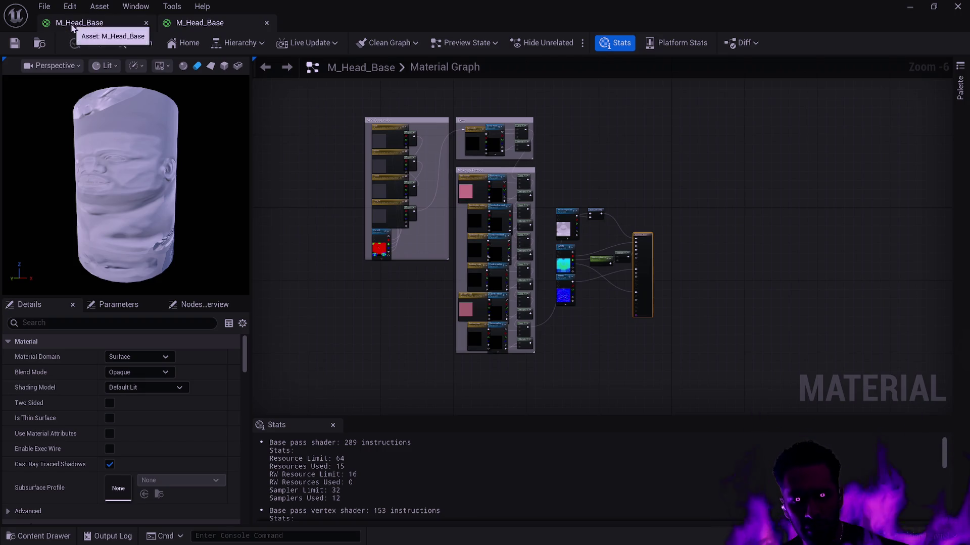
{"action": "left_click", "coordinate": [71, 25]}
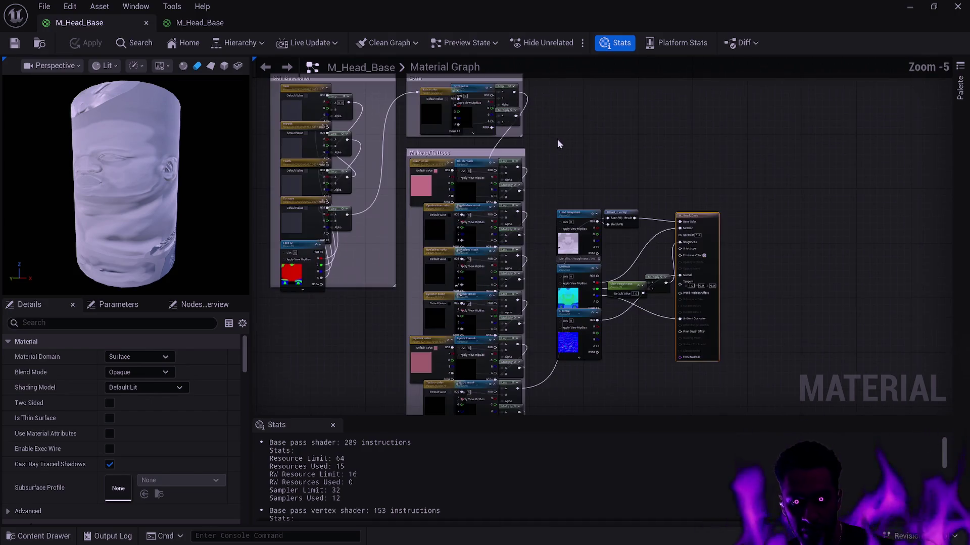
{"action": "key", "text": "ctrl+space"}
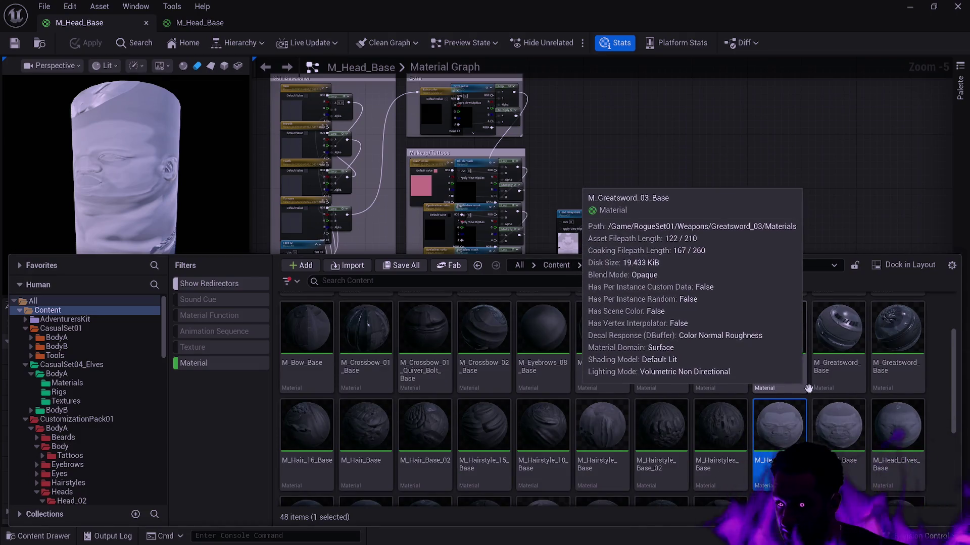
{"action": "scroll", "coordinate": [791, 397], "scroll_direction": "down", "scroll_amount": 1}
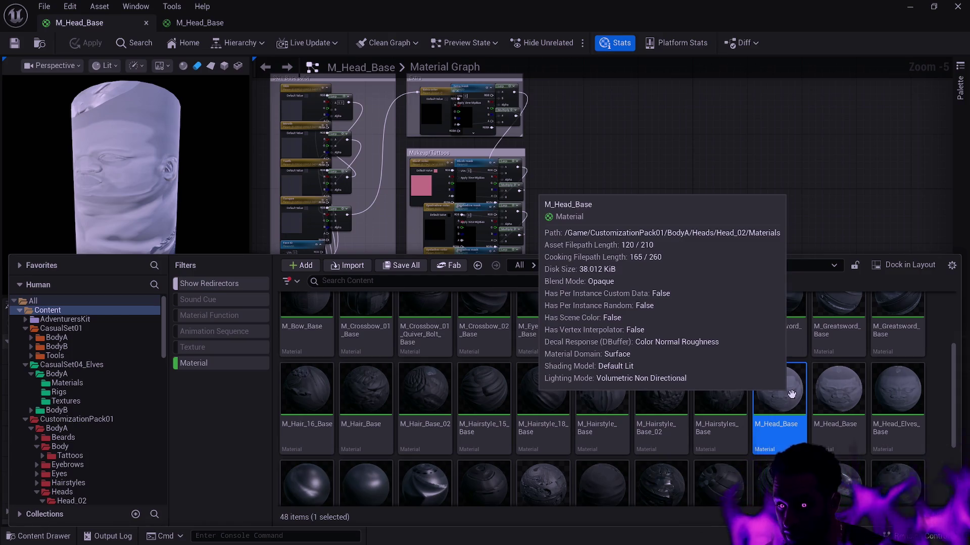
{"action": "scroll", "coordinate": [775, 377], "scroll_direction": "down", "scroll_amount": 2}
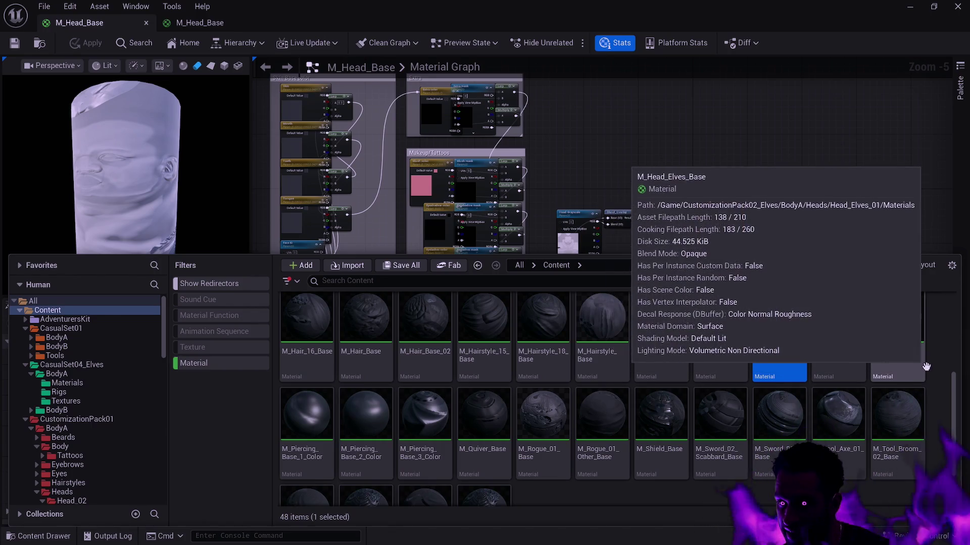
{"action": "double_click", "coordinate": [909, 368]}
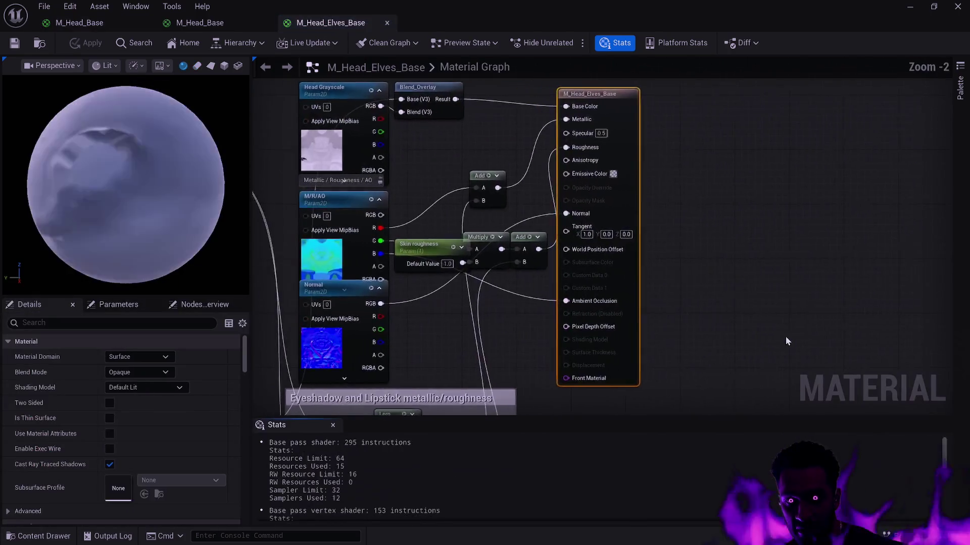
{"action": "scroll", "coordinate": [717, 303], "scroll_direction": "down", "scroll_amount": 5}
{"action": "scroll", "coordinate": [707, 318], "scroll_direction": "up", "scroll_amount": 5}
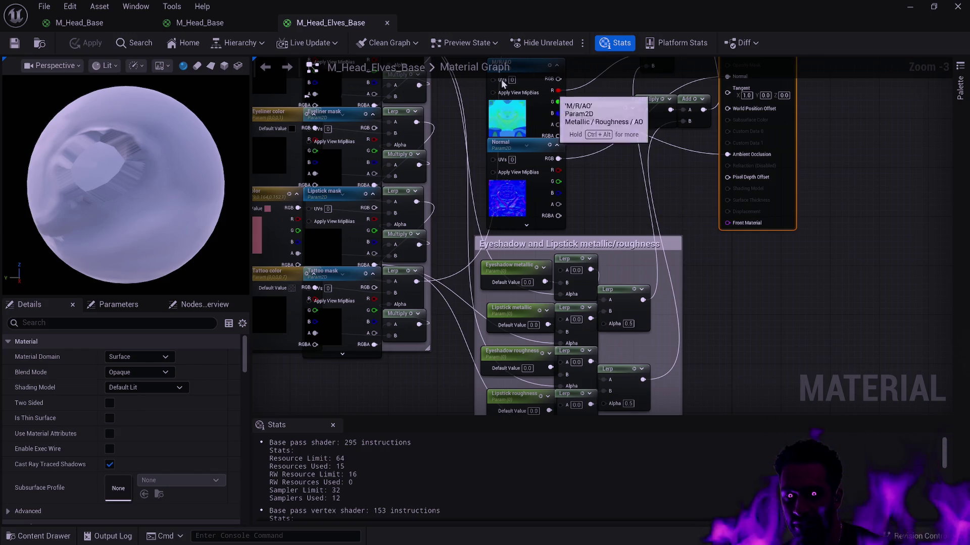
{"action": "left_click", "coordinate": [387, 24]}
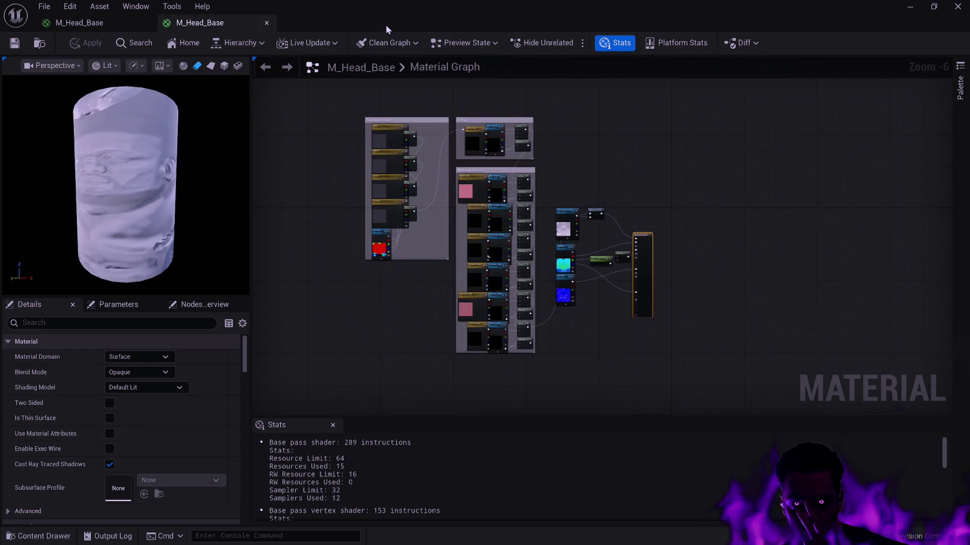
- Close both M_Head_Base material editors and collapse the Content Drawer back to the level
{"action": "left_click", "coordinate": [268, 21]}
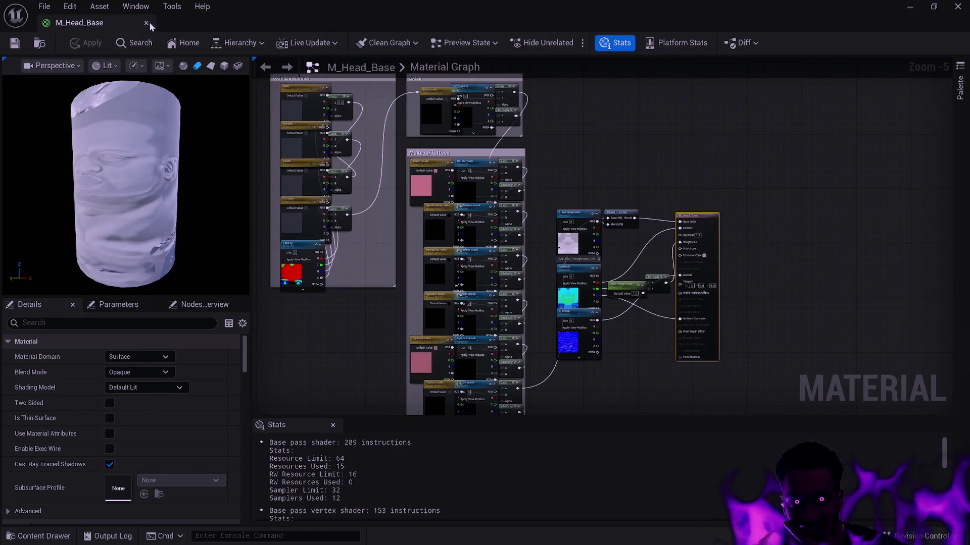
{"action": "left_click", "coordinate": [149, 23]}
{"action": "key", "text": "ctrl+space"}
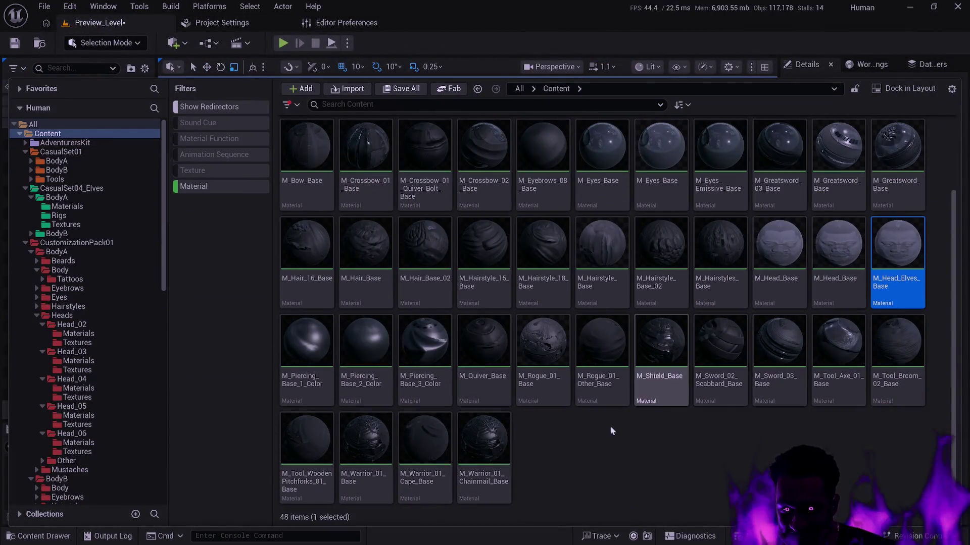
{"action": "scroll", "coordinate": [555, 440], "scroll_direction": "up", "scroll_amount": 2}
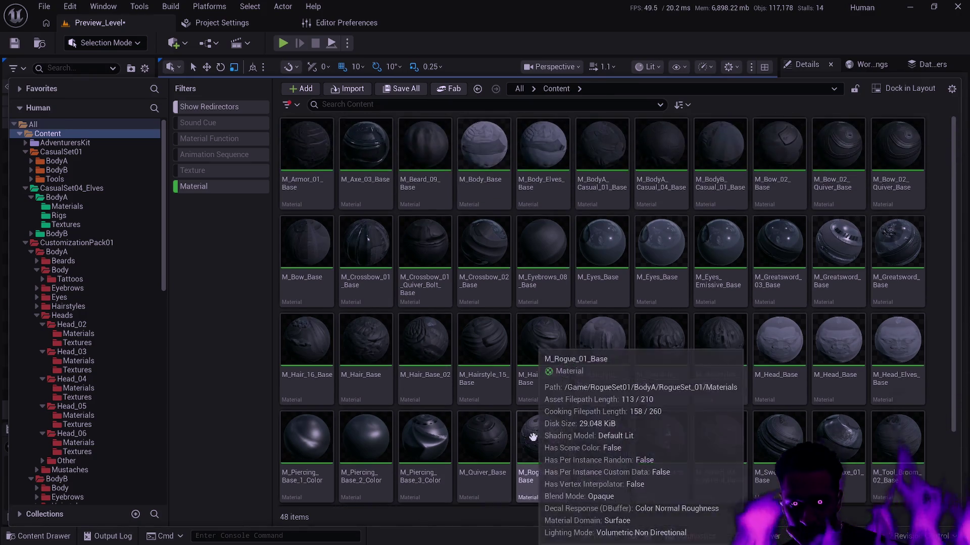
{"action": "mouse_move", "coordinate": [425, 355]}
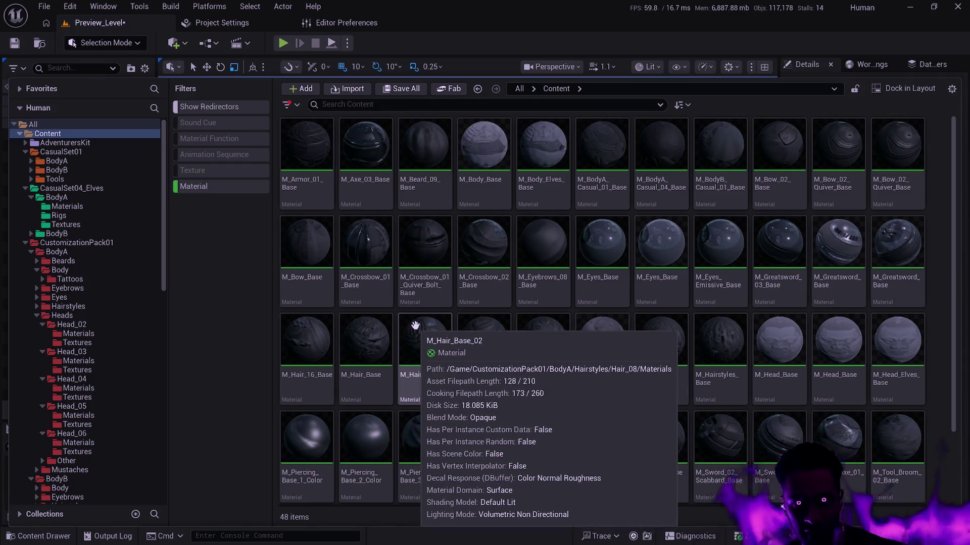
{"action": "left_click", "coordinate": [190, 62]}
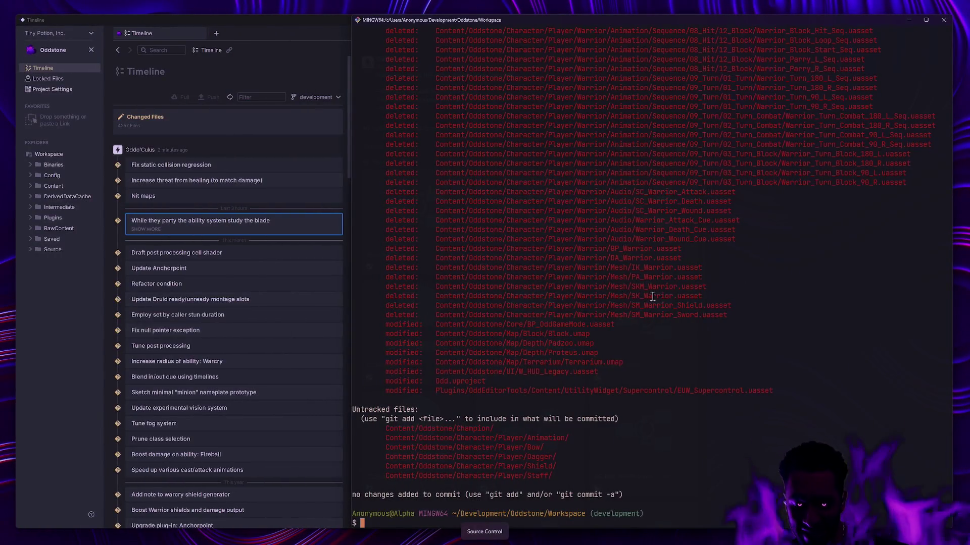
- Launch Git Bash and list the Oddstone Workspace folder via the iddodd shortcut
{"action": "key", "text": "super"}
{"action": "type", "text": "git"}
{"action": "key", "text": "Return"}
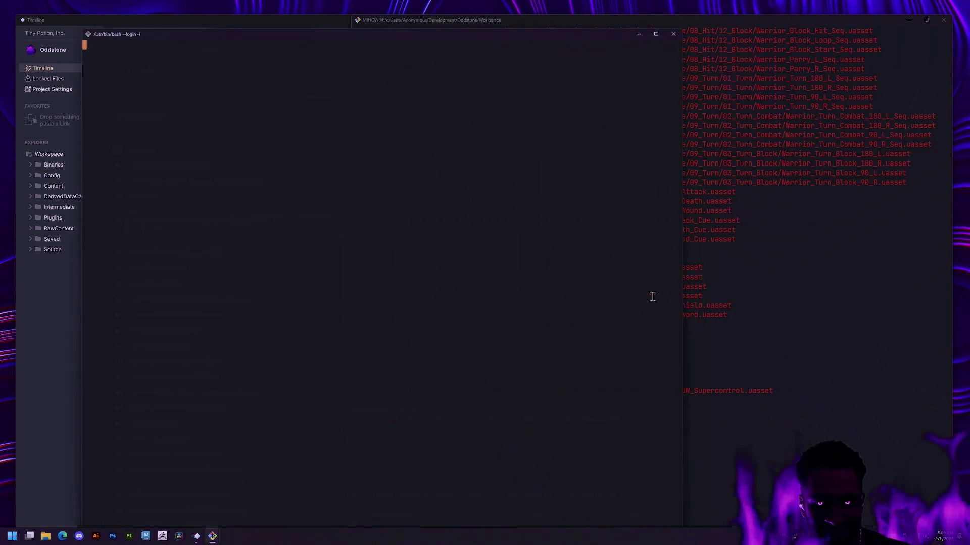
{"action": "type", "text": "iddodd"}
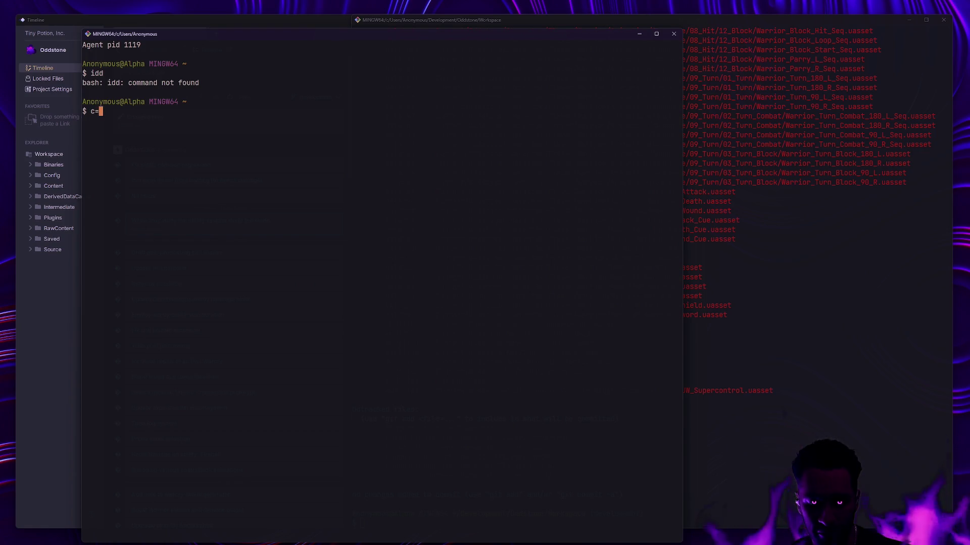
{"action": "key", "text": "Return"}
{"action": "type", "text": "ll"}
{"action": "key", "text": "Return"}
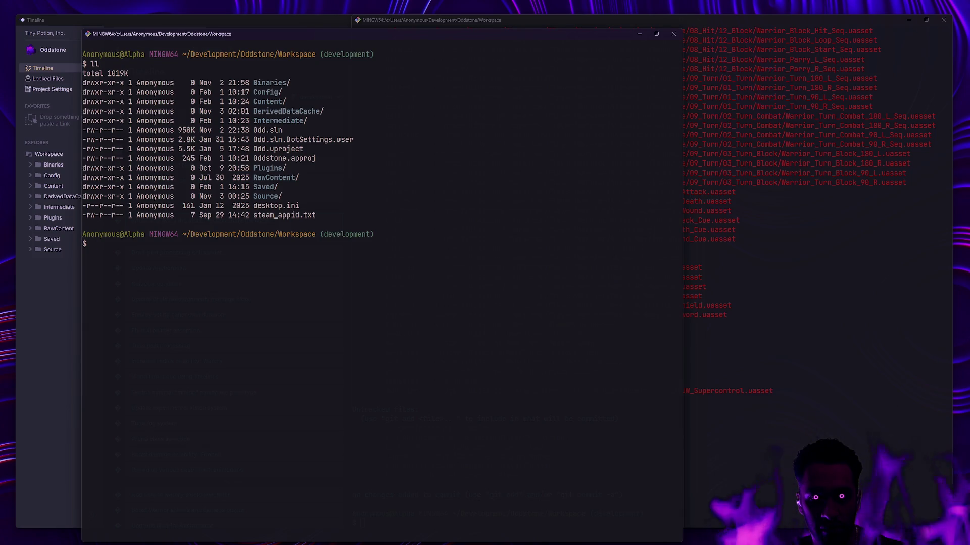
{"action": "type", "text": "ll"}
{"action": "key", "text": "Return"}
- Climb up through the Oddstone and Development folders, listing each
{"action": "type", "text": "dev"}
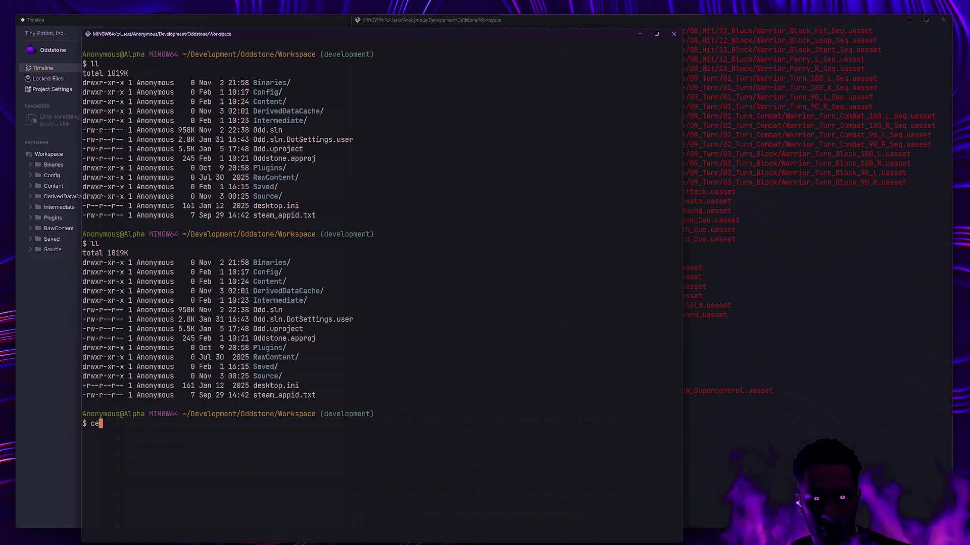
{"action": "key", "text": "Return"}
{"action": "type", "text": "clear"}
{"action": "key", "text": "Return"}
{"action": "type", "text": "cd .."}
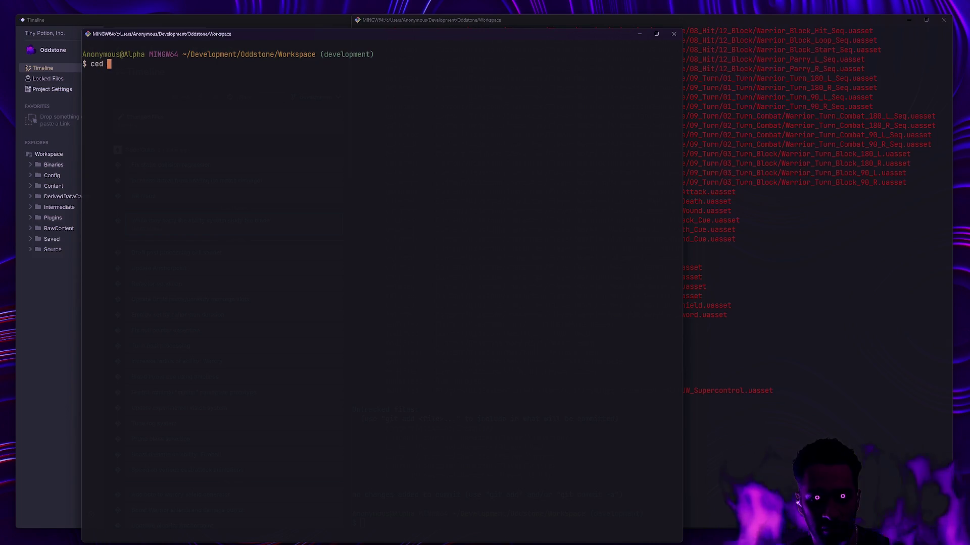
{"action": "key", "text": "Return"}
{"action": "type", "text": "ll"}
{"action": "key", "text": "Return"}
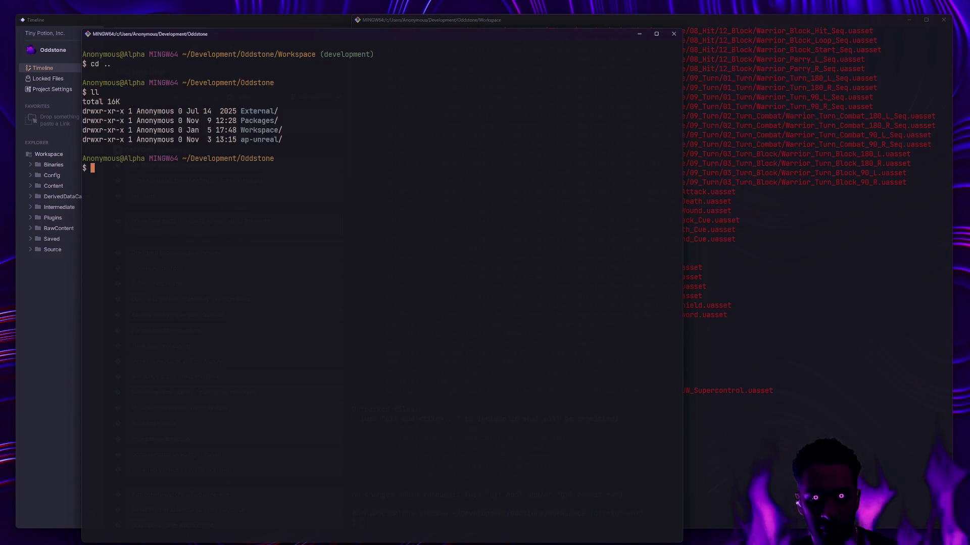
{"action": "type", "text": "cd .."}
{"action": "key", "text": "Return"}
{"action": "type", "text": "ll"}
{"action": "key", "text": "Return"}
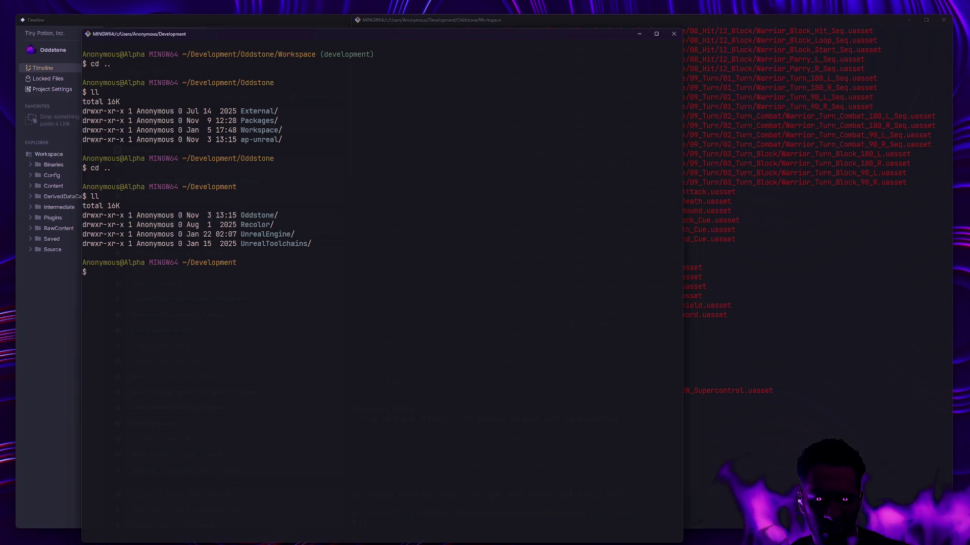
- Change to ~/Documents/Unreal Projects and list the project folders
{"action": "type", "text": "cd ~\\"}
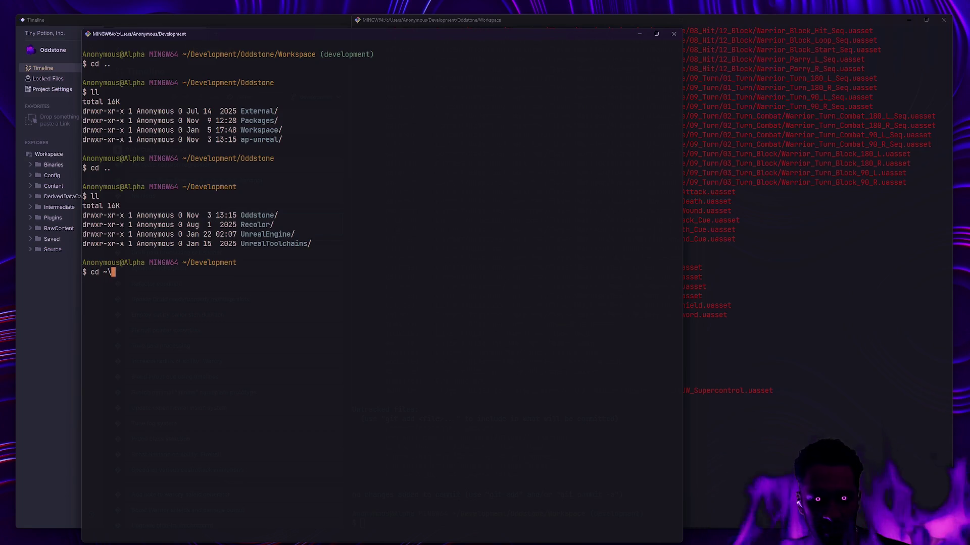
{"action": "key", "text": "BackSpace"}
{"action": "type", "text": "/Docu"}
{"action": "key", "text": "Tab"}
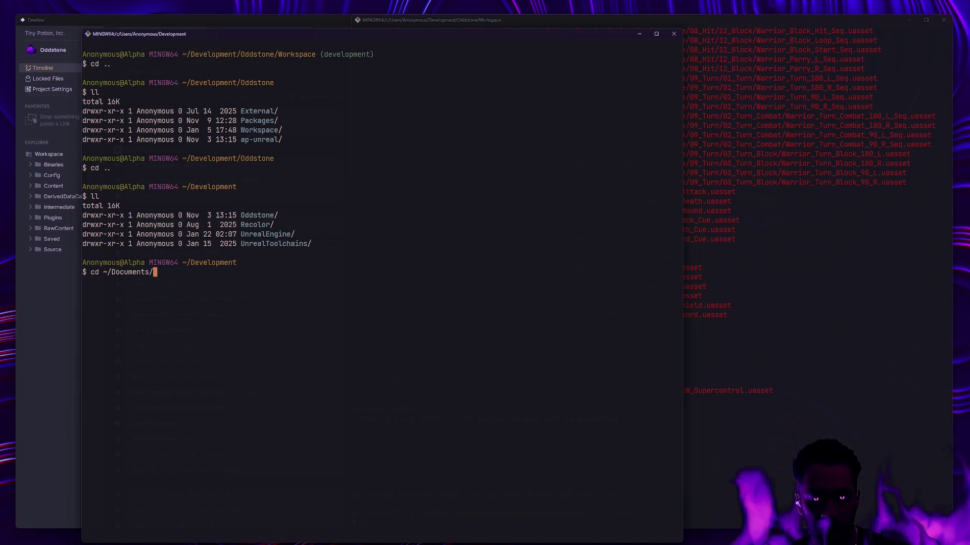
{"action": "type", "text": "Unreal"}
{"action": "key", "text": "Tab"}
{"action": "key", "text": "Return"}
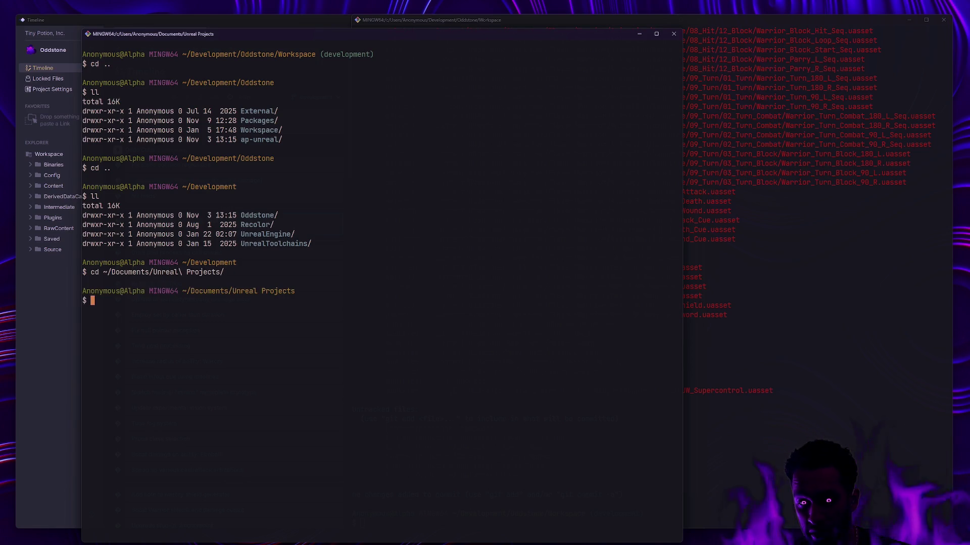
{"action": "type", "text": "ll"}
{"action": "key", "text": "Return"}
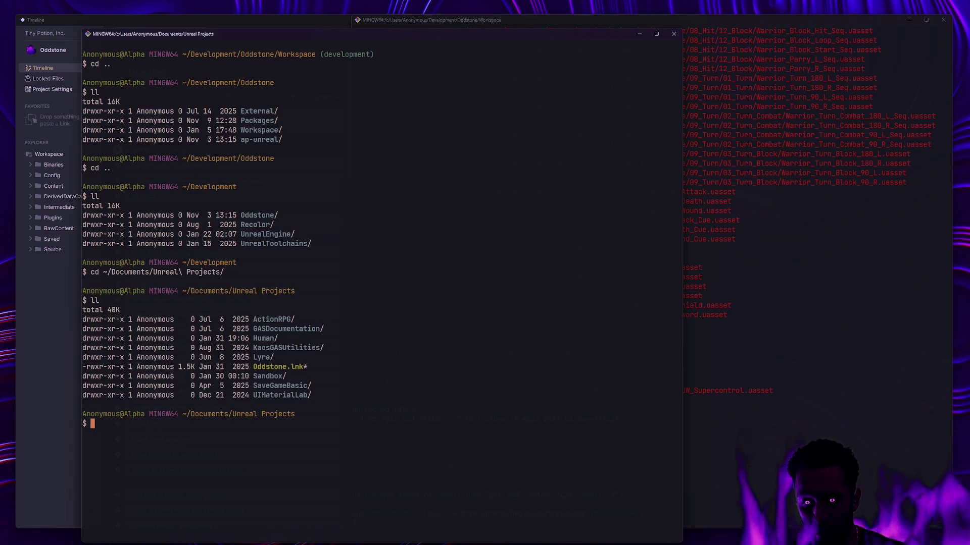
- In the Human folder, run git init and check status with gs
{"action": "type", "text": "cd Human"}
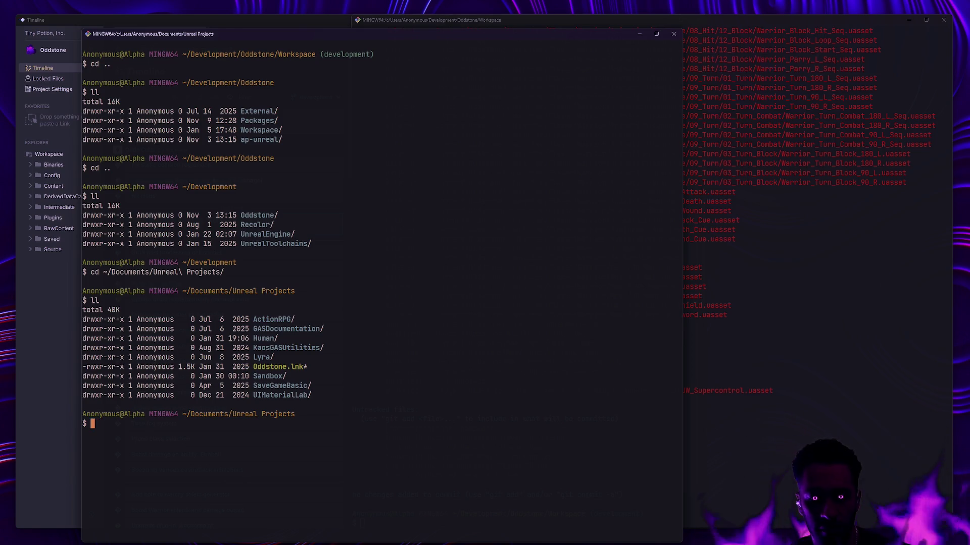
{"action": "key", "text": "Return"}
{"action": "type", "text": "gs"}
{"action": "key", "text": "Return"}
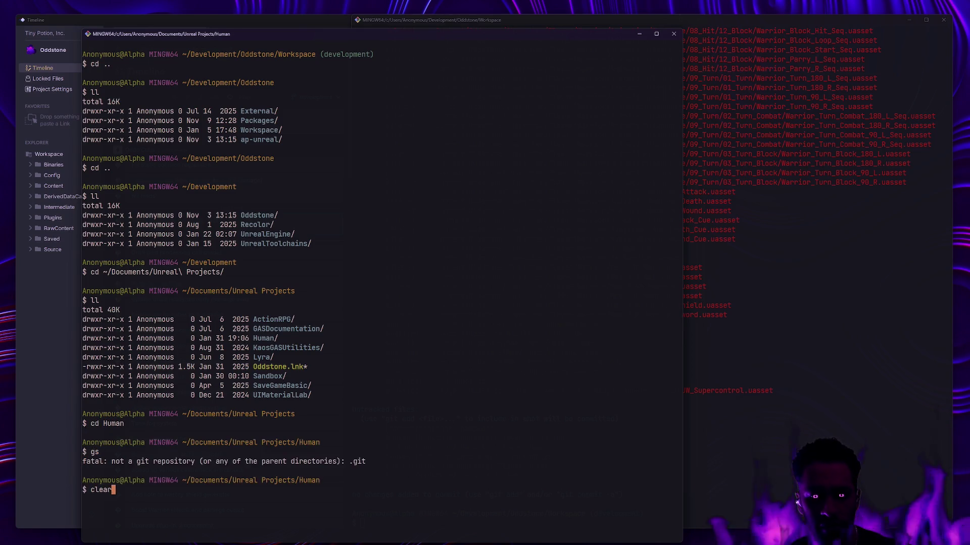
{"action": "key", "text": "ctrl+l"}
{"action": "type", "text": "git init"}
{"action": "key", "text": "Return"}
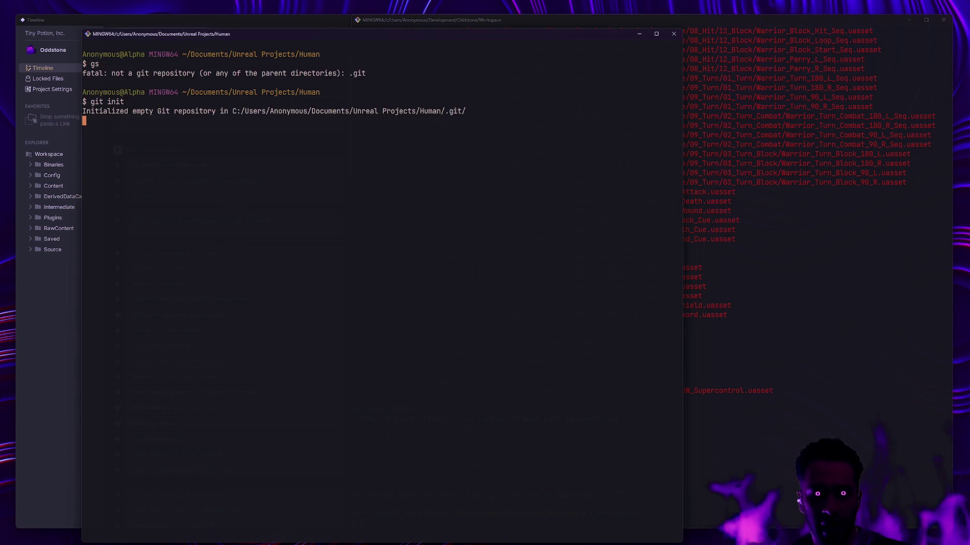
{"action": "type", "text": "gs"}
{"action": "key", "text": "Return"}
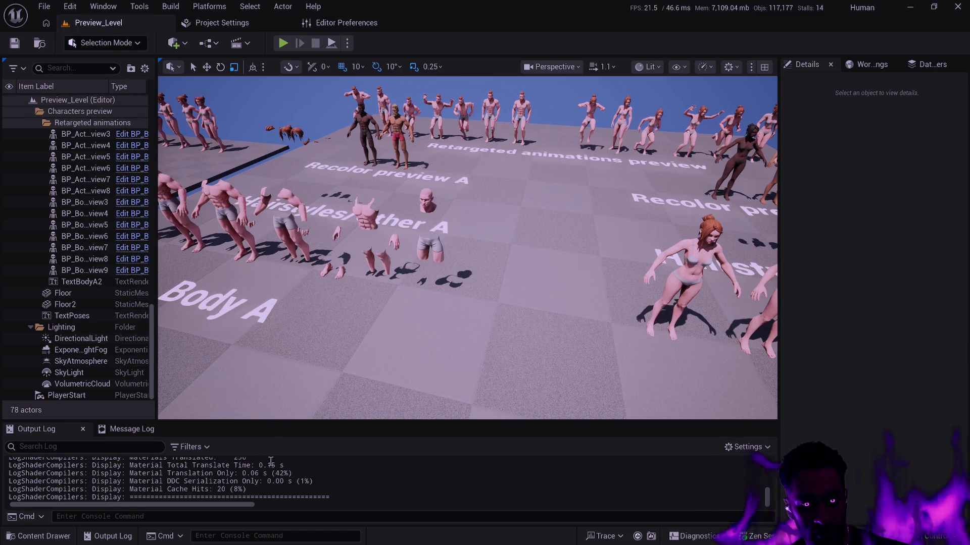
- Open the Content Drawer and scroll the folder tree to StylizedCharacters' BodyA, BodyB and Demo_Levels folders
{"action": "key", "text": "ctrl+space"}
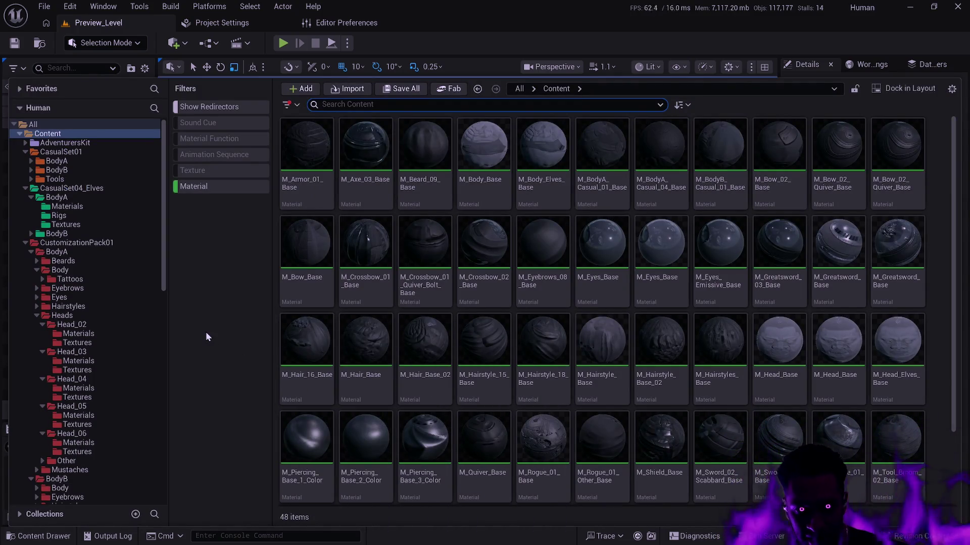
{"action": "mouse_move", "coordinate": [163, 274]}
{"action": "left_mouse_down"}
{"action": "mouse_move", "coordinate": [152, 415]}
{"action": "mouse_move", "coordinate": [168, 490]}
{"action": "left_mouse_up"}
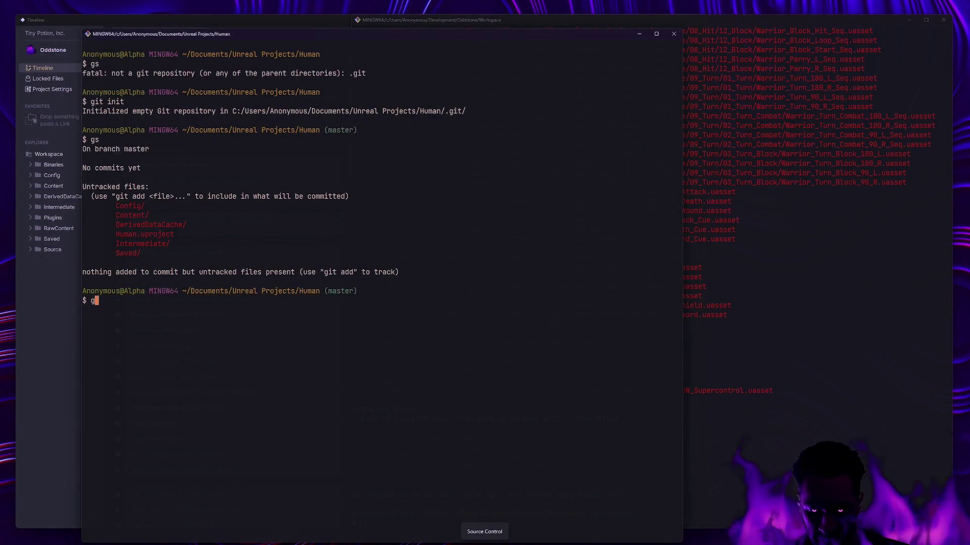
- Stage all Human project files with ga -A, clear the screen and recheck git status
{"action": "type", "text": "gs"}
{"action": "key", "text": "Return"}
{"action": "type", "text": "ga -A"}
{"action": "key", "text": "Return"}
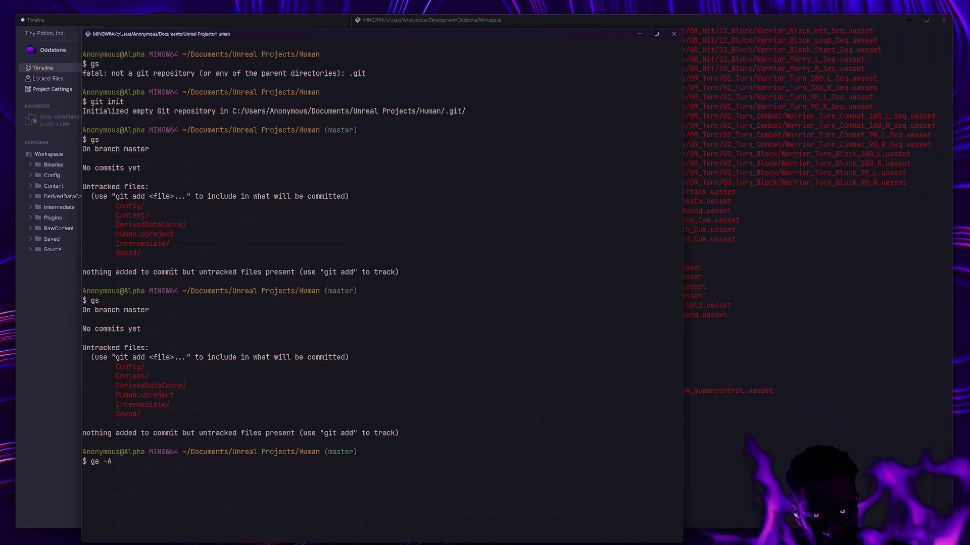
{"action": "type", "text": "clear"}
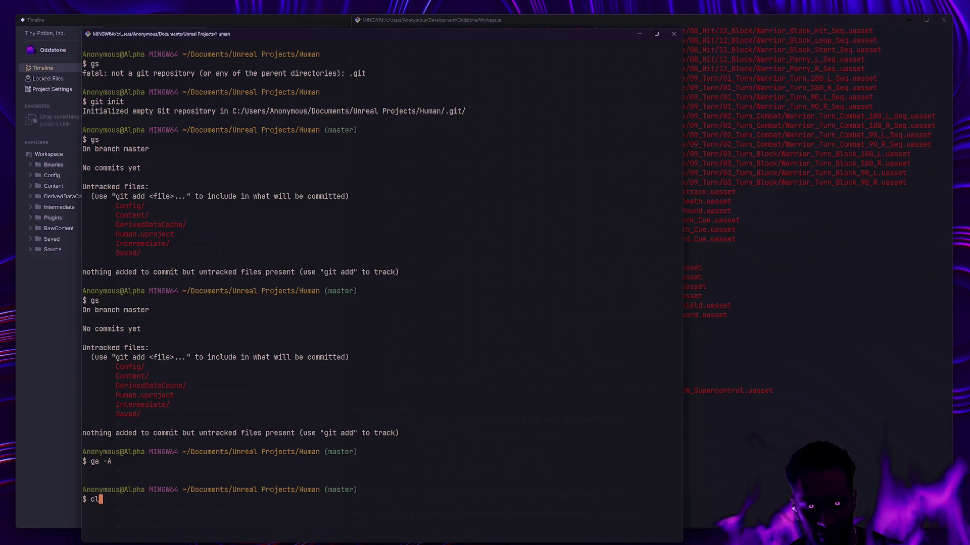
{"action": "key", "text": "Return"}
{"action": "type", "text": "gs"}
{"action": "key", "text": "Return"}
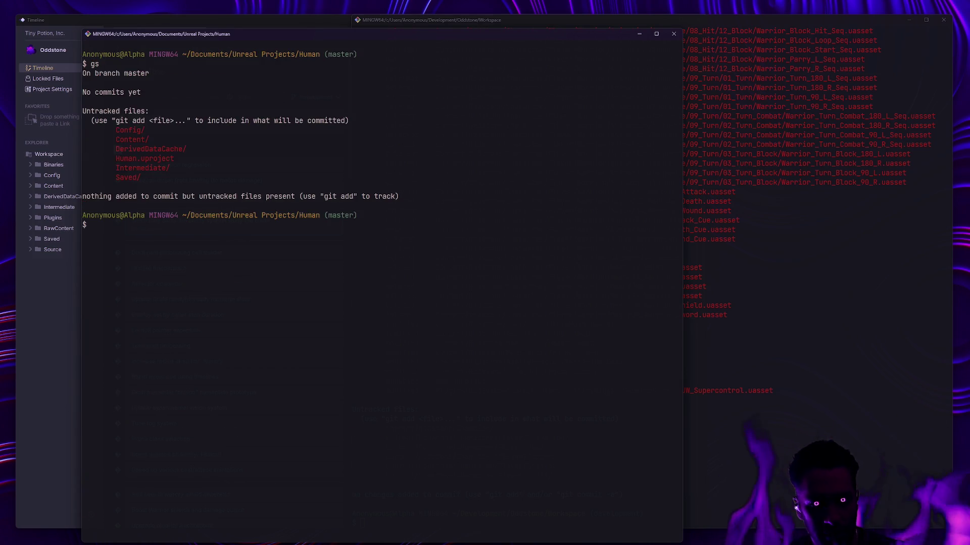
- In the Workspace terminal, list the folder contents with ll and ls -lahFG
{"action": "left_click", "coordinate": [787, 344]}
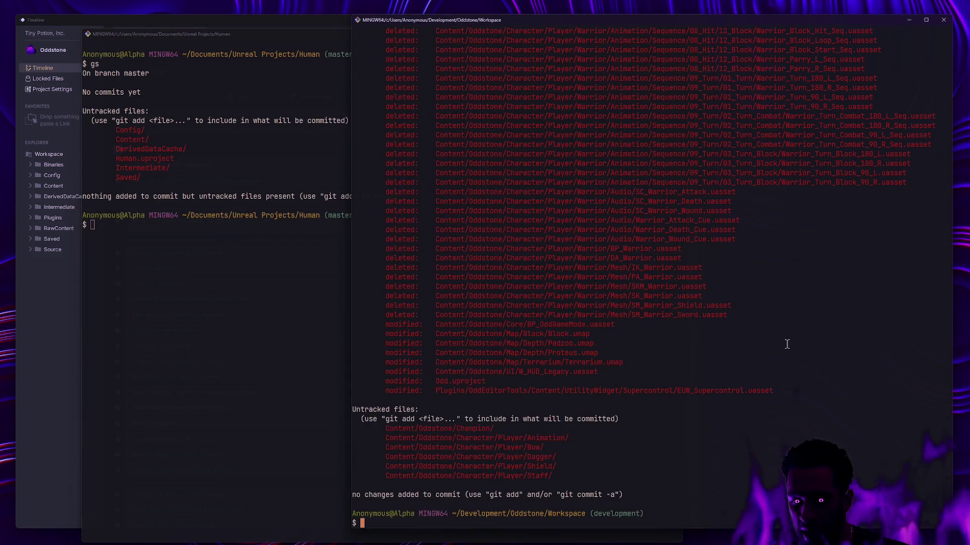
{"action": "type", "text": "ll"}
{"action": "key", "text": "Return"}
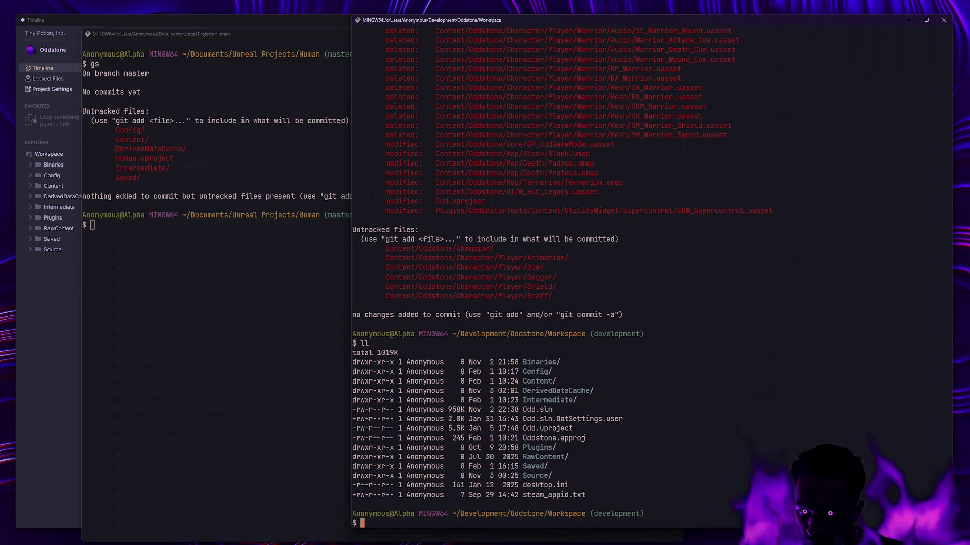
{"action": "type", "text": "ls -lahFG"}
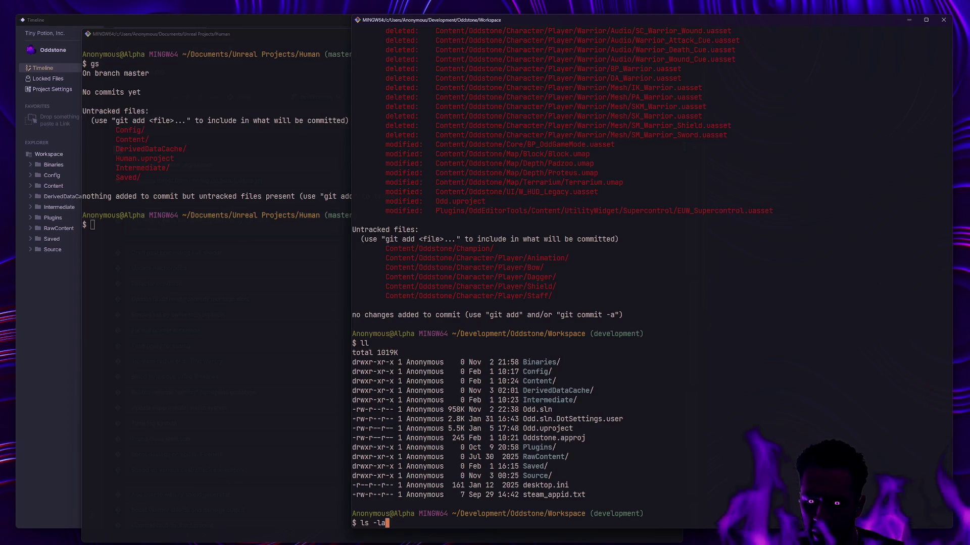
- Copy the Oddstone .gitignore to ~/Documents/Unreal\ projects/Human/.gitignore
{"action": "key", "text": "Return"}
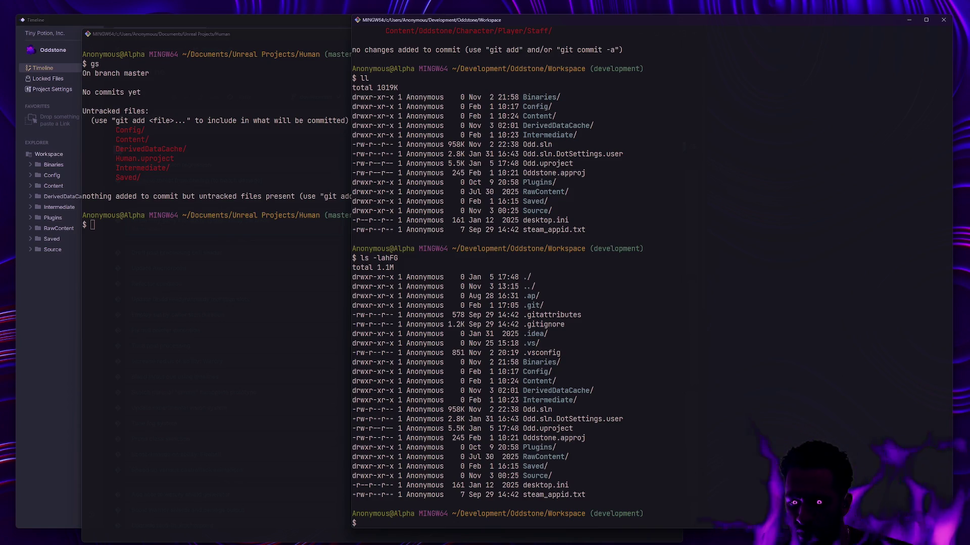
{"action": "type", "text": "c"}
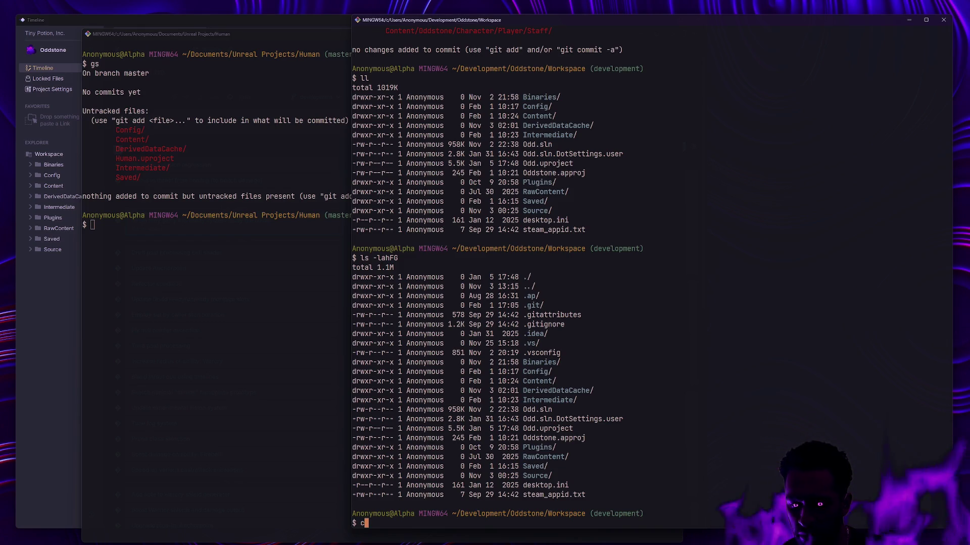
{"action": "type", "text": "p .gitignore "}
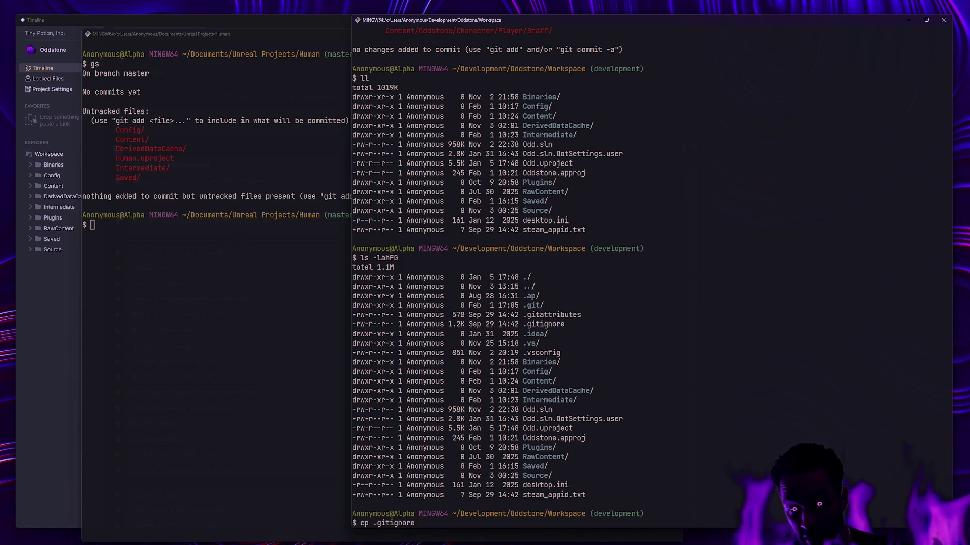
{"action": "type", "text": "~/Documents/Unreal projects"}
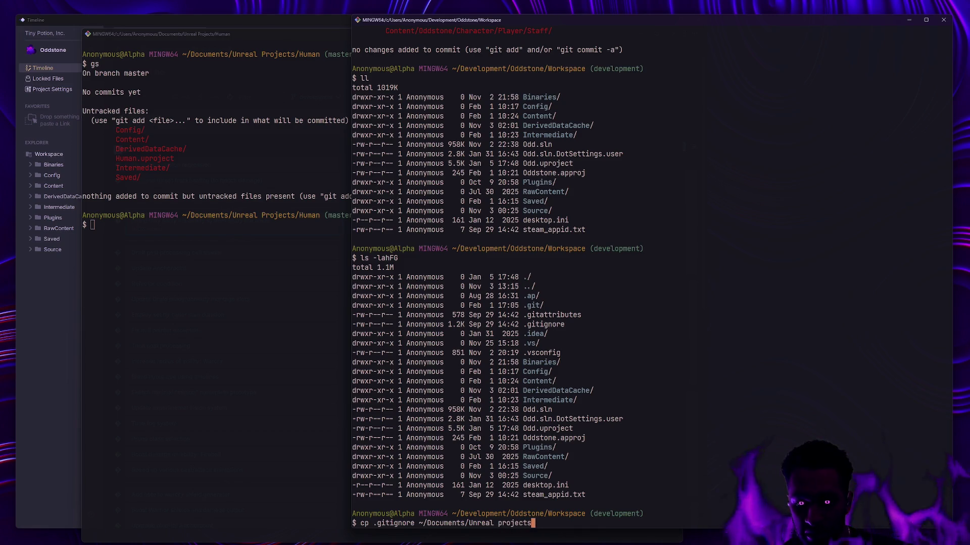
{"action": "type", "text": "/"}
{"action": "key", "text": "Left"}
{"action": "key", "text": "Left"}
{"action": "key", "text": "Left"}
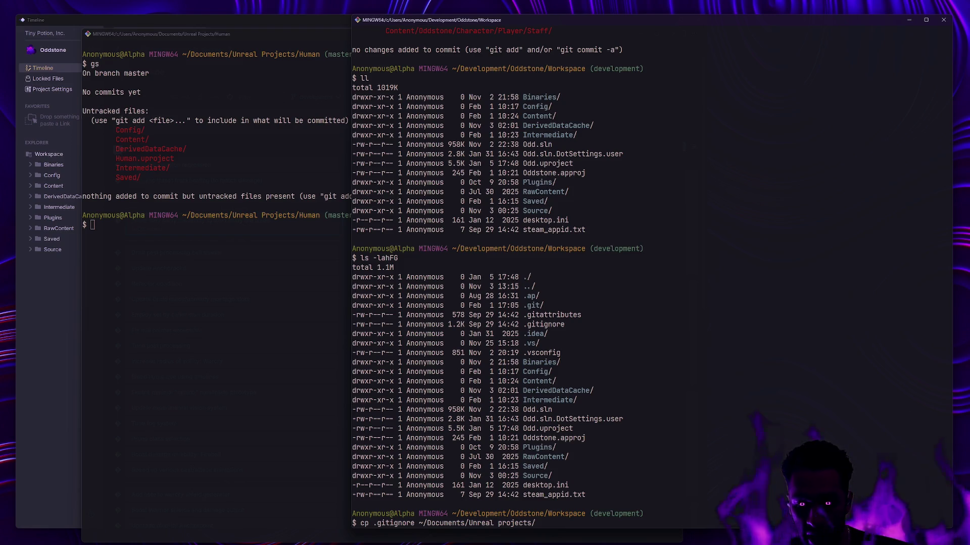
{"action": "type", "text": "\\"}
{"action": "key", "text": "BackSpace"}
{"action": "key", "text": "Right"}
{"action": "type", "text": "\\"}
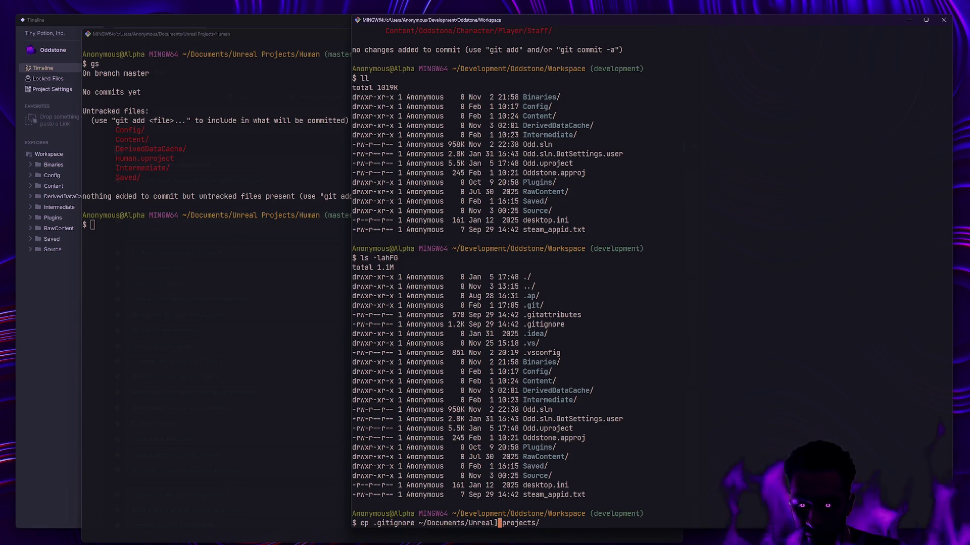
{"action": "key", "text": "End"}
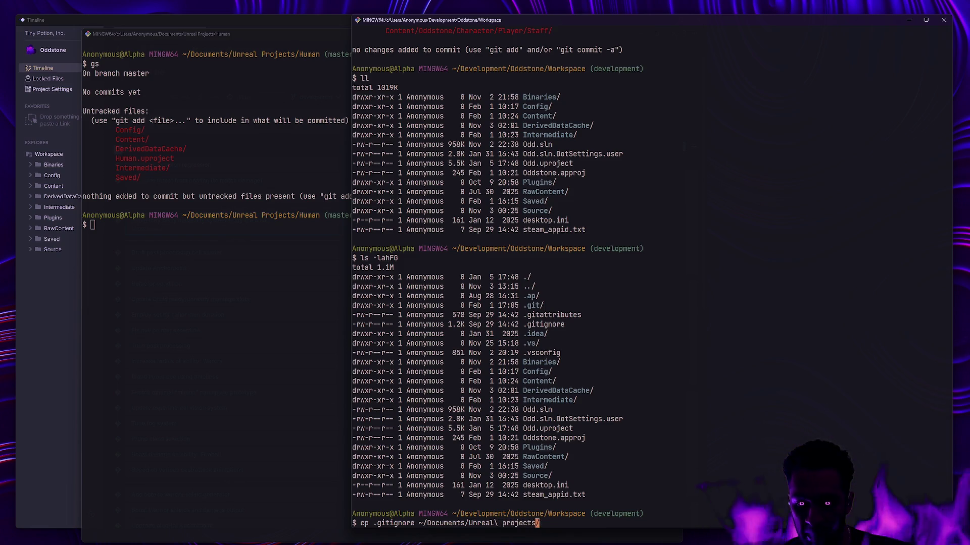
{"action": "type", "text": "Human"}
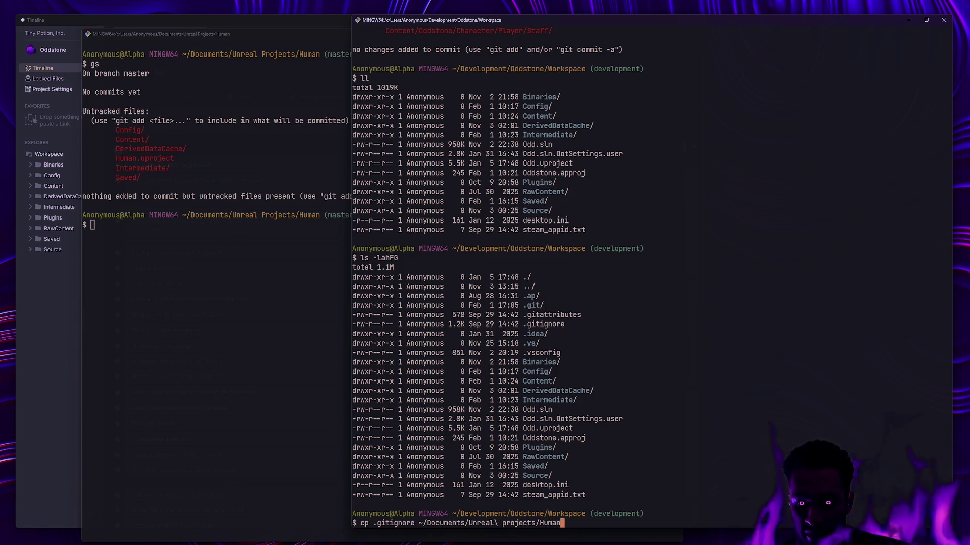
{"action": "type", "text": "/"}
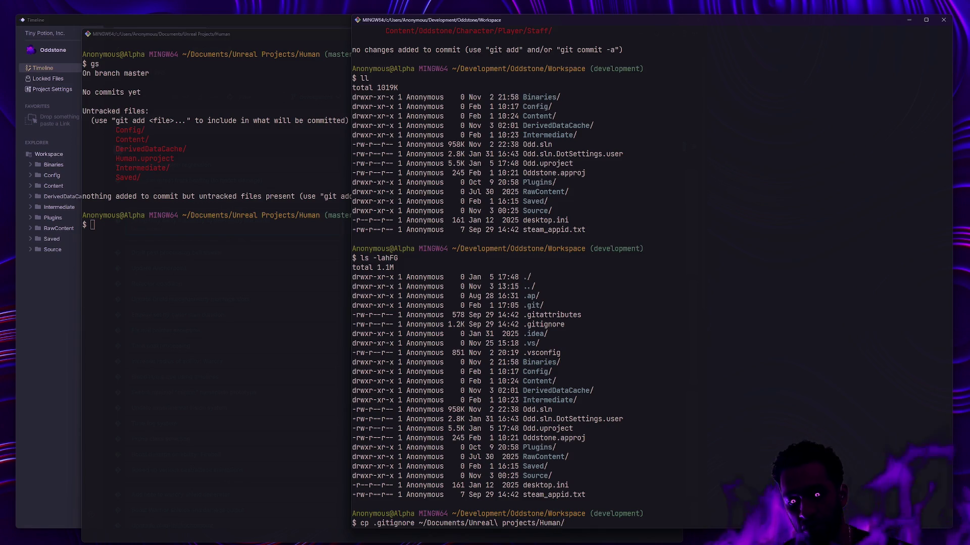
{"action": "type", "text": ".gitignore"}
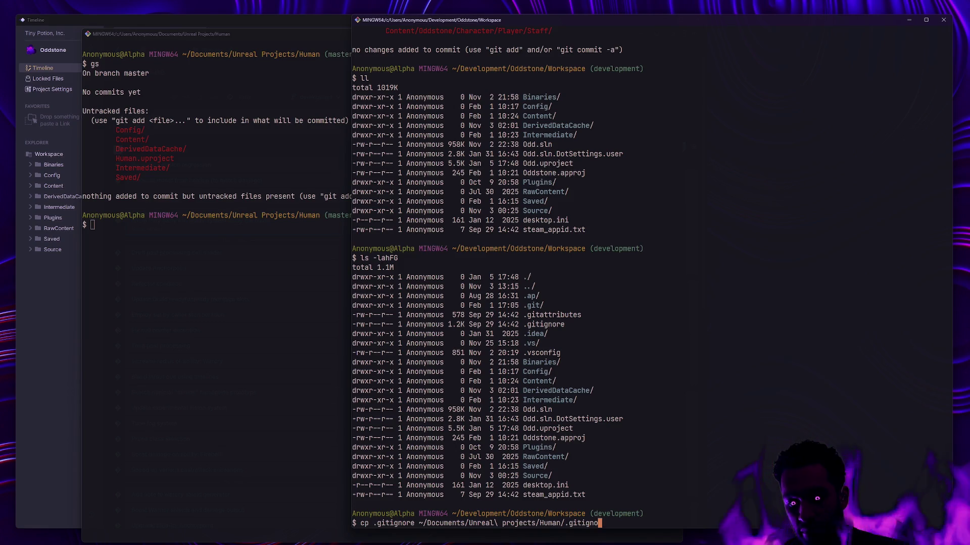
{"action": "key", "text": "Return"}
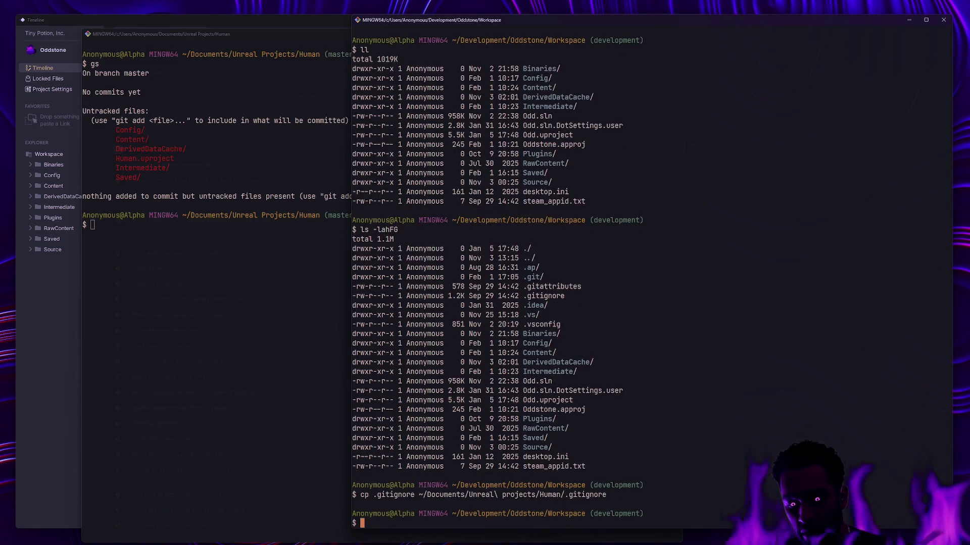
- Check the Human repository's git status in its own terminal
{"action": "key", "text": "alt+Tab"}
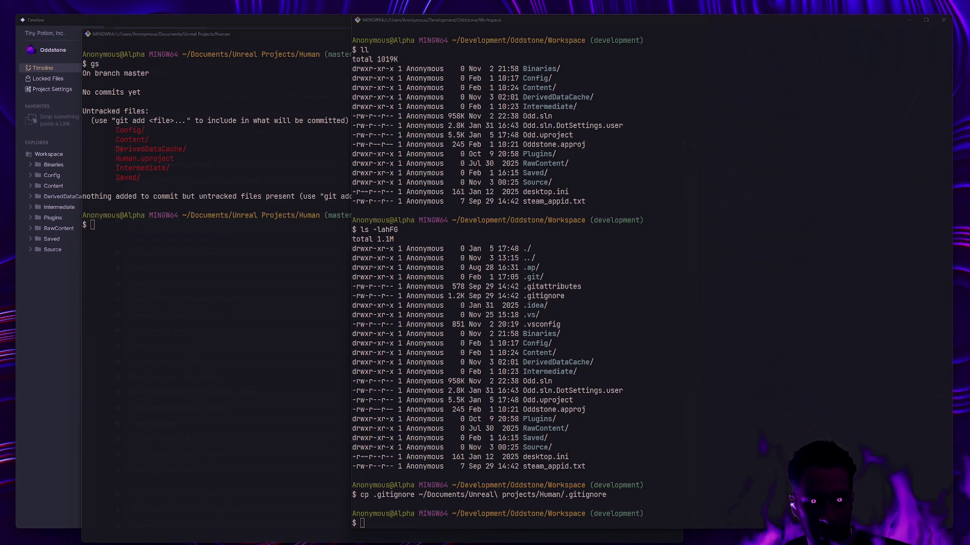
{"action": "left_click", "coordinate": [266, 327]}
{"action": "type", "text": "gs"}
{"action": "key", "text": "Return"}
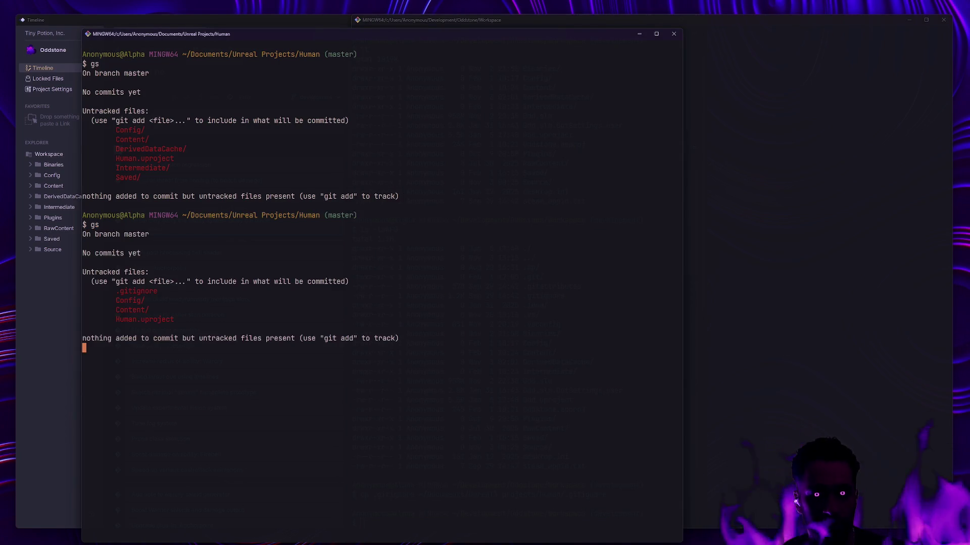
- Stage .gitignore and commit it as 'Initializing...'
{"action": "type", "text": "ga"}
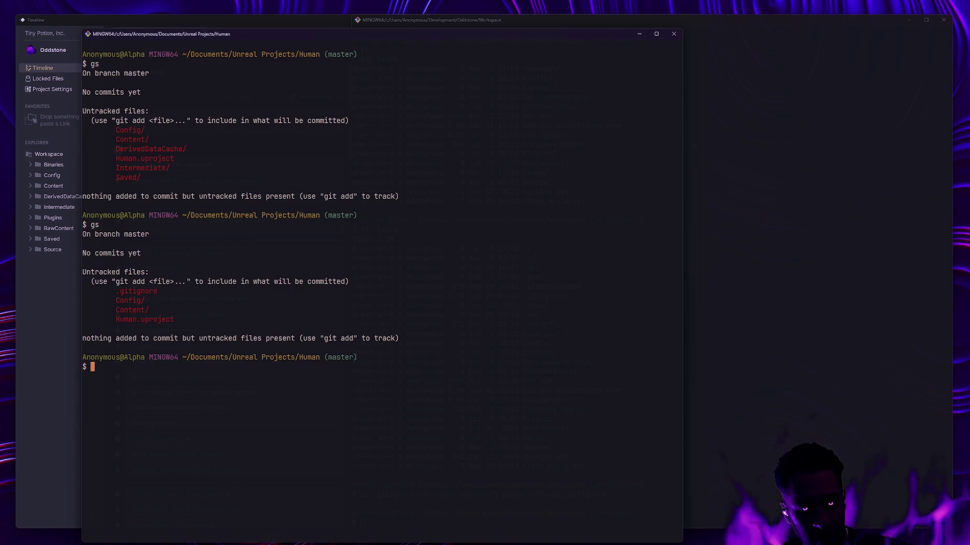
{"action": "type", "text": " -"}
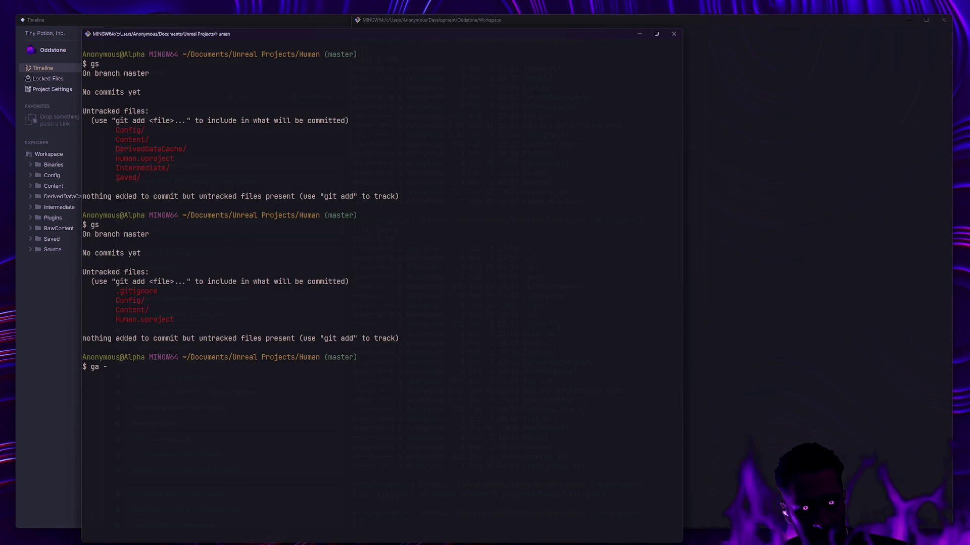
{"action": "key", "text": "BackSpace"}
{"action": "type", "text": ".git"}
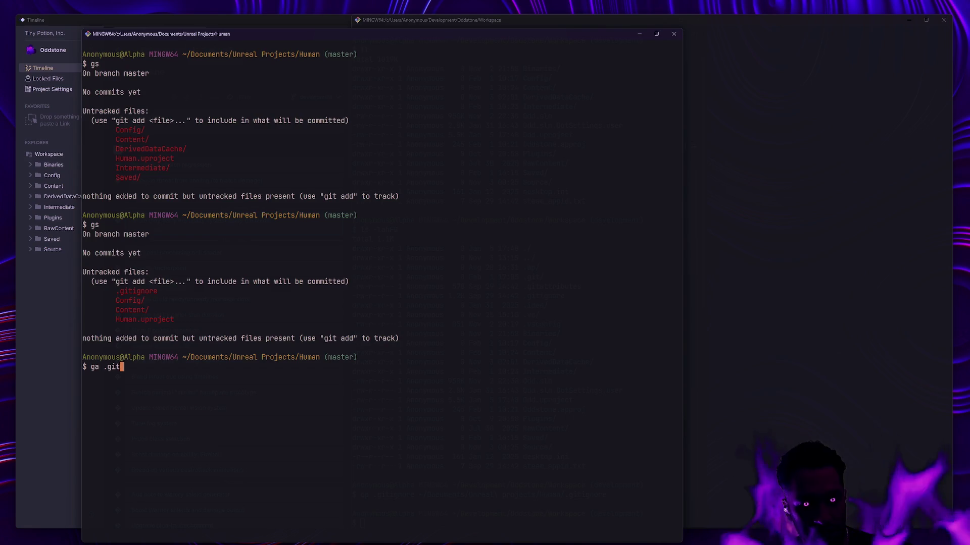
{"action": "type", "text": "ignore"}
{"action": "key", "text": "Return"}
{"action": "type", "text": "gs"}
{"action": "key", "text": "Return"}
{"action": "type", "text": "gc -m 'Initia"}
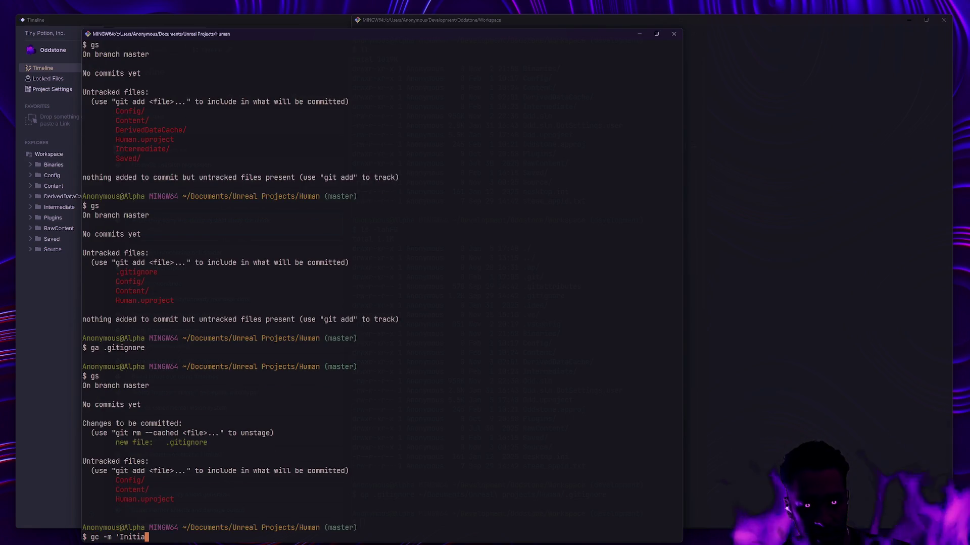
{"action": "type", "text": "lizing...'"}
{"action": "key", "text": "Return"}
- Check the remaining untracked files and stage them all with ga -A
{"action": "type", "text": "gs"}
{"action": "key", "text": "Return"}
{"action": "type", "text": "ga -A"}
{"action": "key", "text": "Return"}
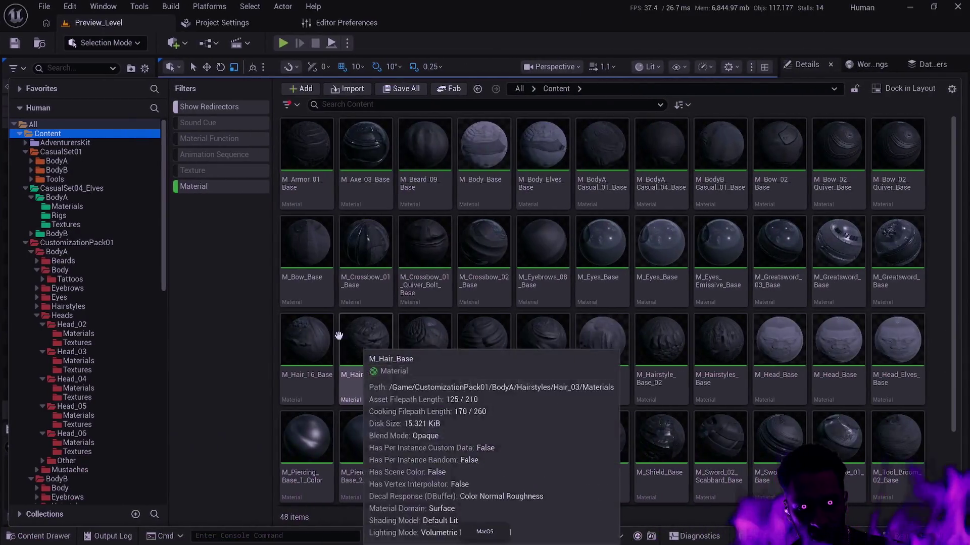
- Add the Material Instance filter and turn off the Material filter
{"action": "right_click", "coordinate": [208, 209]}
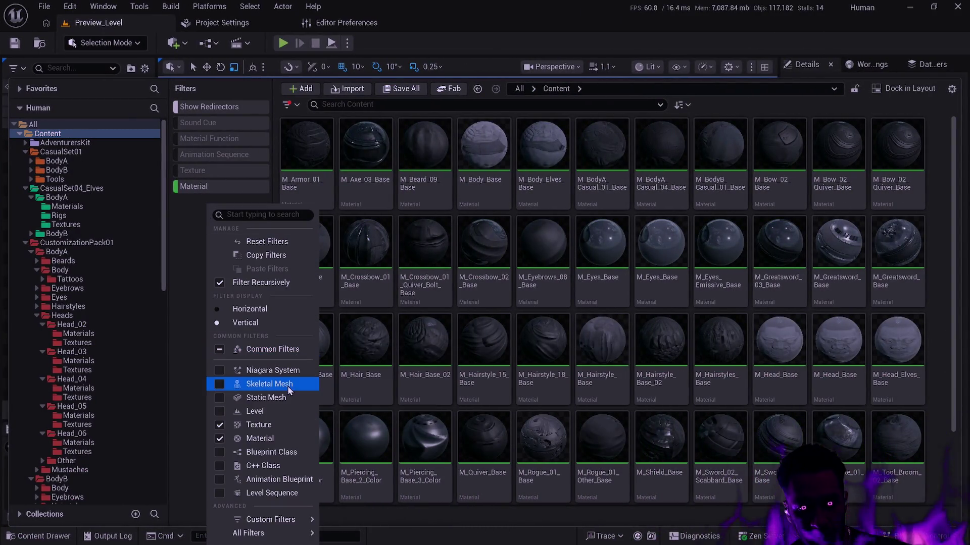
{"action": "mouse_move", "coordinate": [273, 533]}
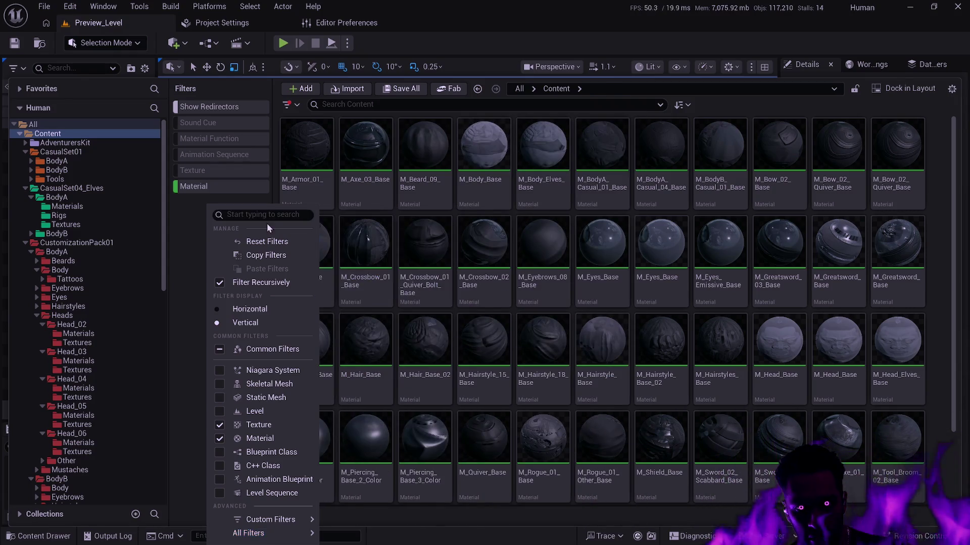
{"action": "type", "text": "instance"}
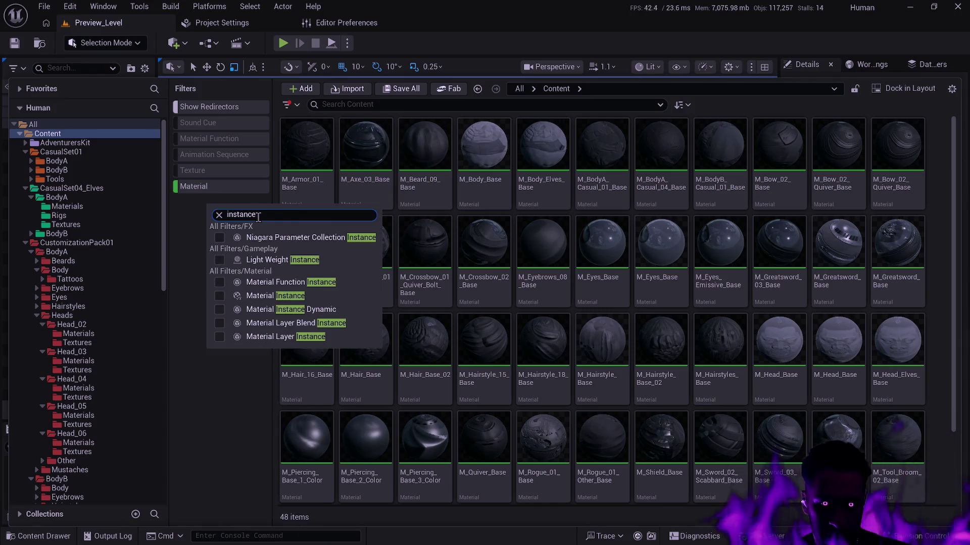
{"action": "left_click", "coordinate": [302, 297]}
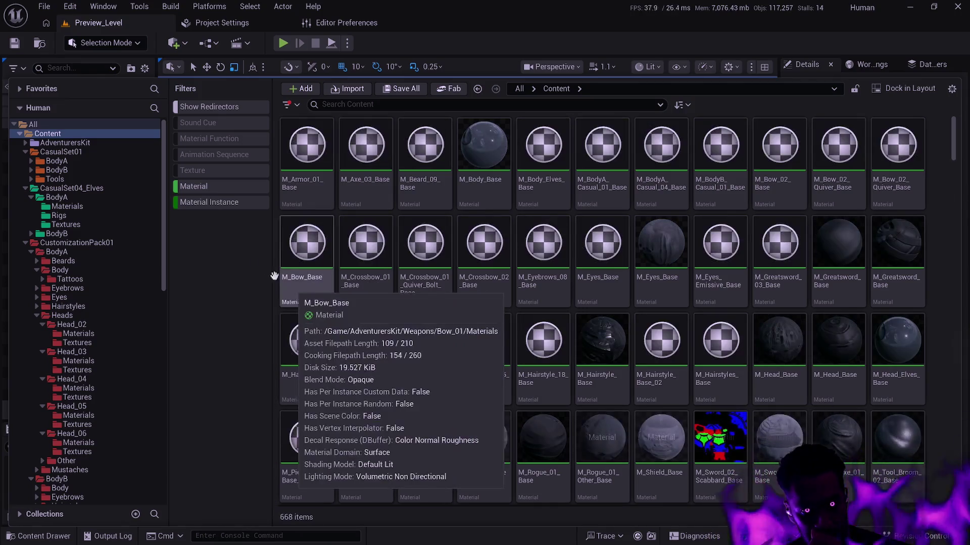
{"action": "left_click", "coordinate": [213, 186]}
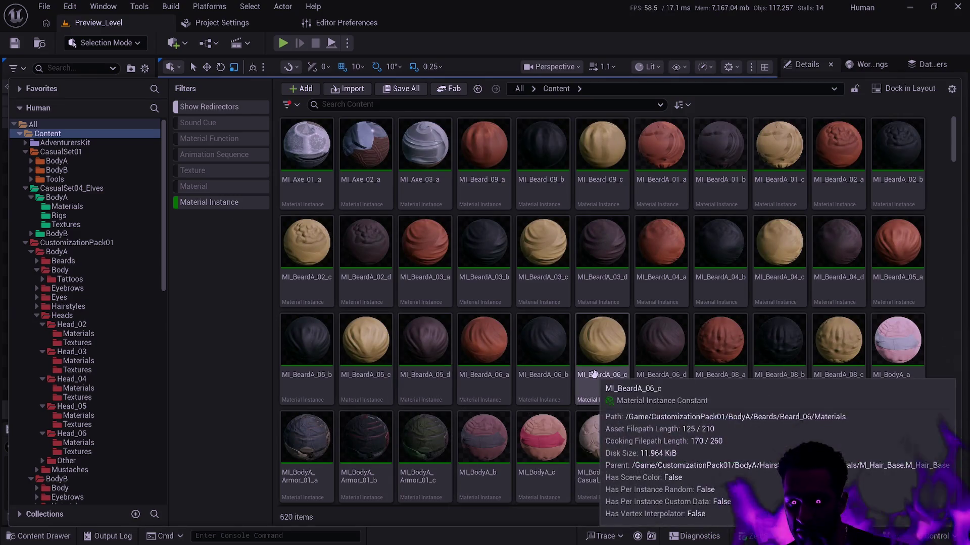
- Scroll down through the 620 Material Instance assets in the grid
{"action": "scroll", "coordinate": [568, 349], "scroll_direction": "down", "scroll_amount": 3}
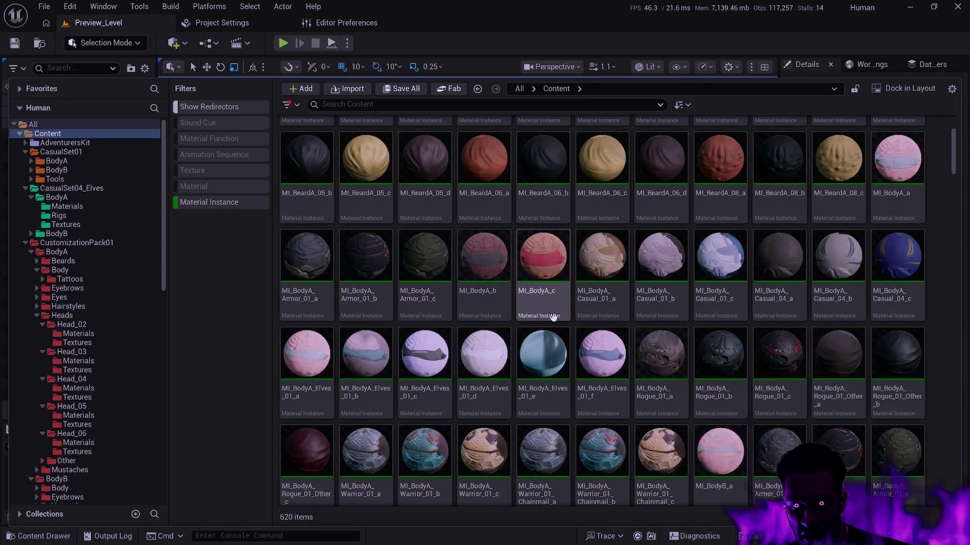
{"action": "scroll", "coordinate": [556, 313], "scroll_direction": "down", "scroll_amount": 3}
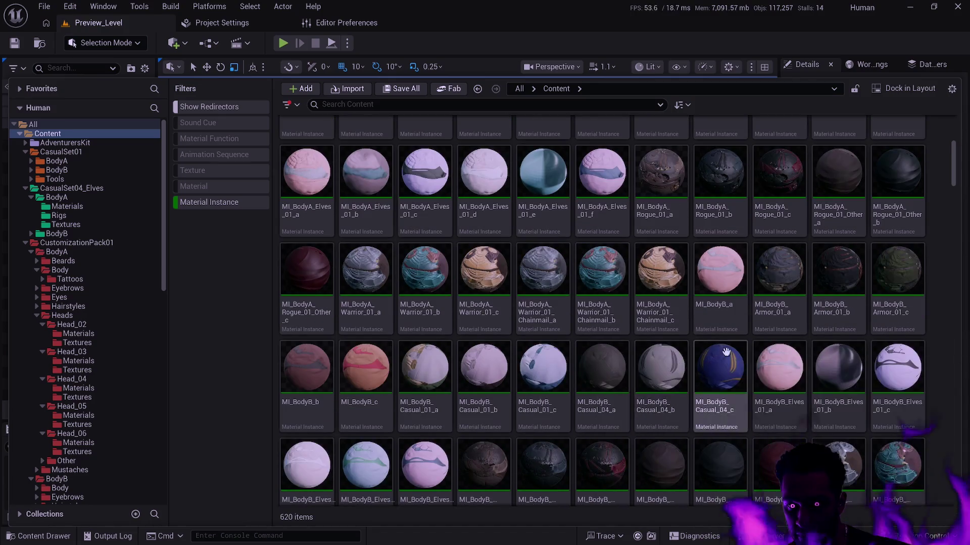
{"action": "scroll", "coordinate": [750, 371], "scroll_direction": "down", "scroll_amount": 10}
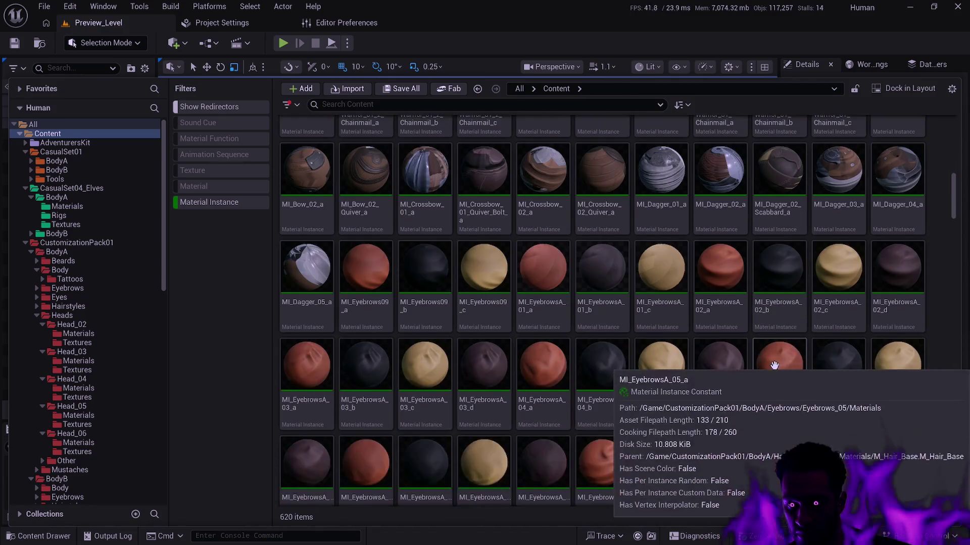
{"action": "scroll", "coordinate": [752, 374], "scroll_direction": "down", "scroll_amount": 8}
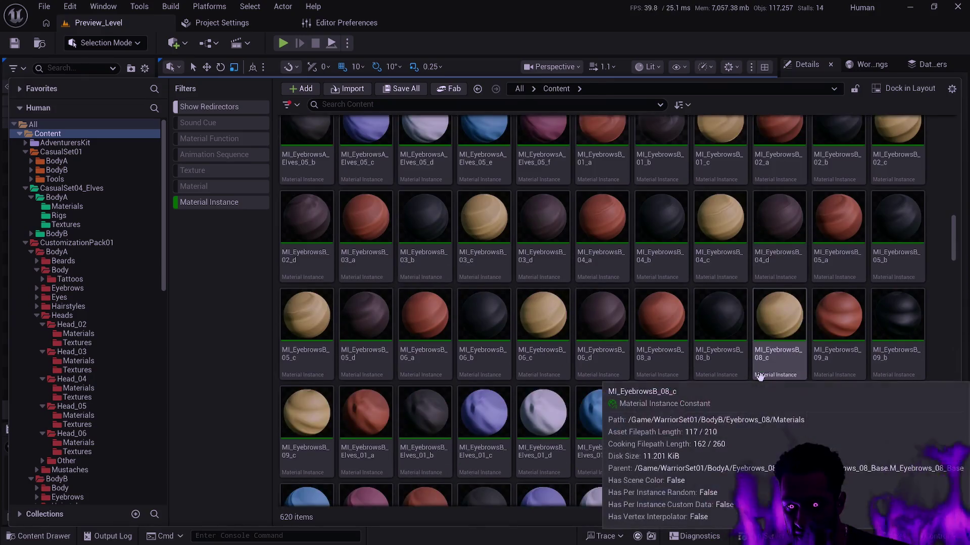
{"action": "scroll", "coordinate": [768, 374], "scroll_direction": "down", "scroll_amount": 8}
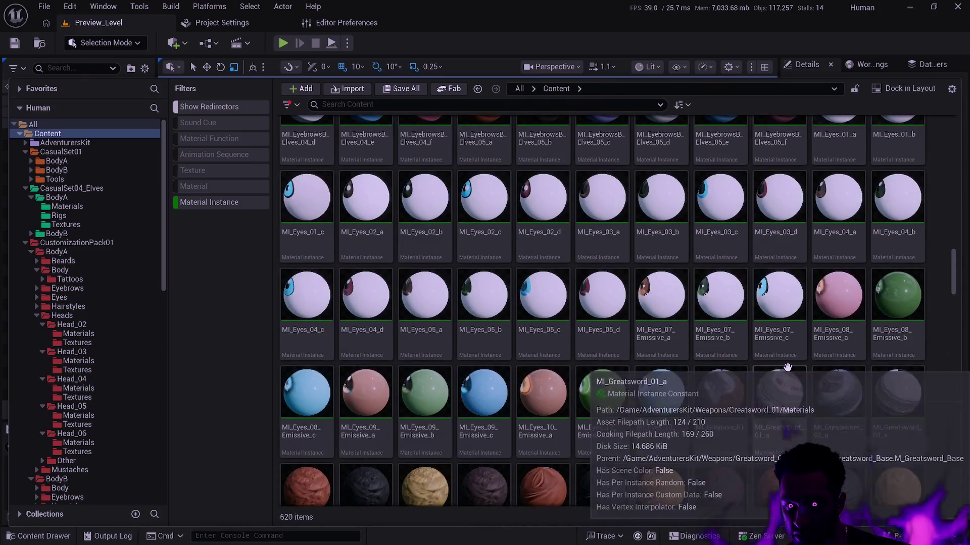
{"action": "scroll", "coordinate": [798, 369], "scroll_direction": "down", "scroll_amount": 4}
{"action": "scroll", "coordinate": [812, 368], "scroll_direction": "down", "scroll_amount": 7}
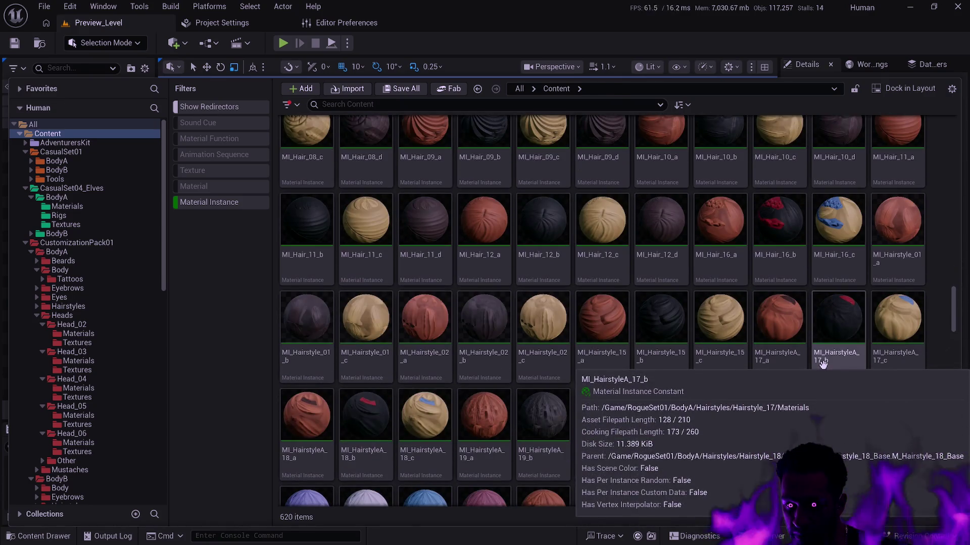
{"action": "scroll", "coordinate": [798, 360], "scroll_direction": "down", "scroll_amount": 3}
{"action": "scroll", "coordinate": [780, 356], "scroll_direction": "down", "scroll_amount": 10}
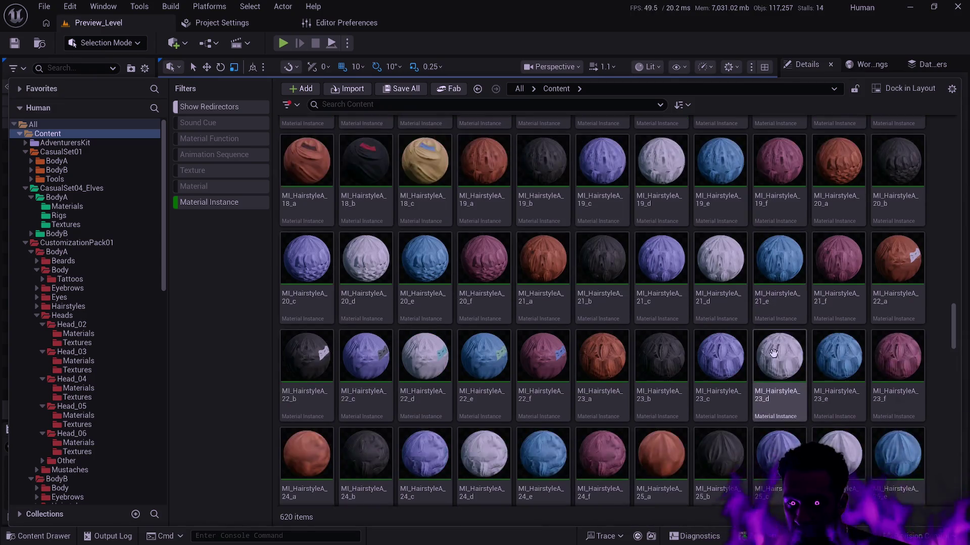
{"action": "scroll", "coordinate": [771, 352], "scroll_direction": "down", "scroll_amount": 12}
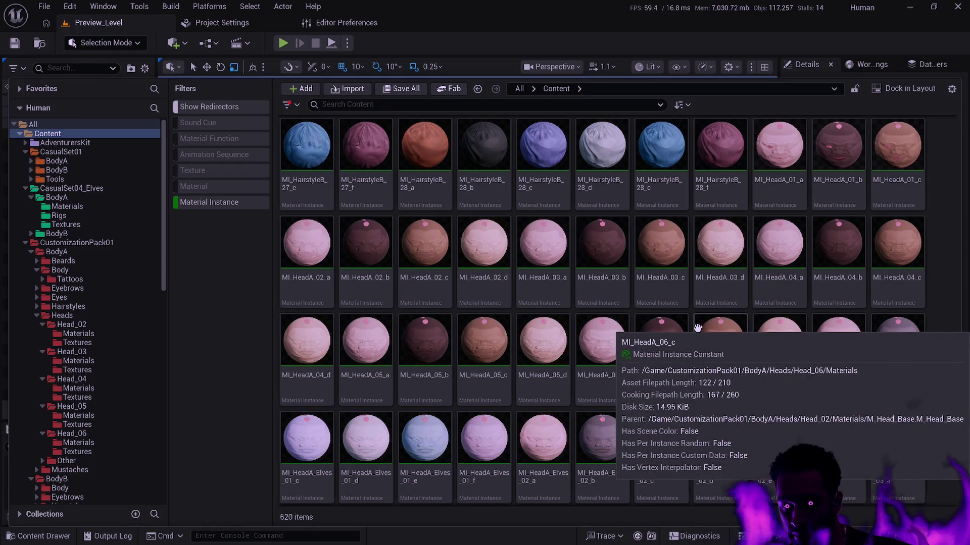
{"action": "scroll", "coordinate": [701, 327], "scroll_direction": "down", "scroll_amount": 2}
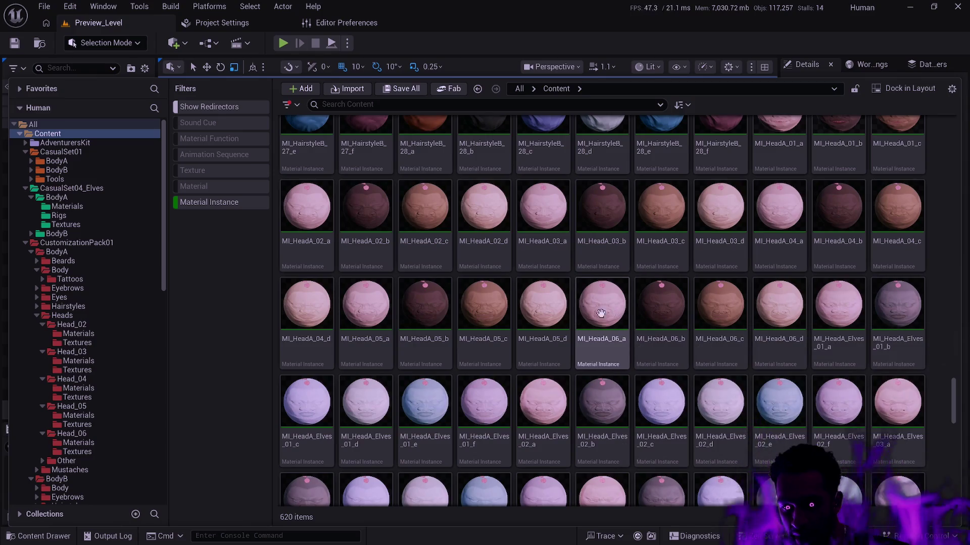
{"action": "scroll", "coordinate": [430, 321], "scroll_direction": "down", "scroll_amount": 1}
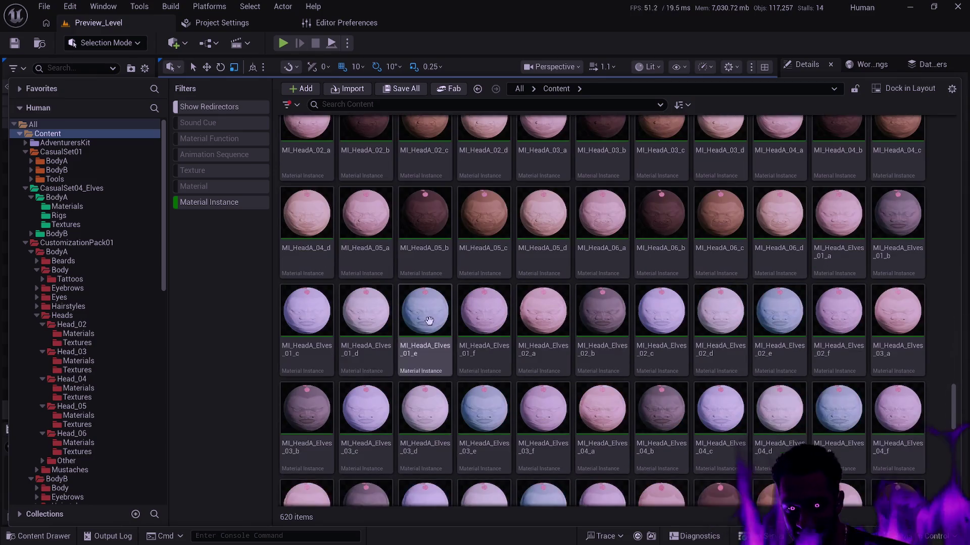
{"action": "scroll", "coordinate": [571, 323], "scroll_direction": "down", "scroll_amount": 2}
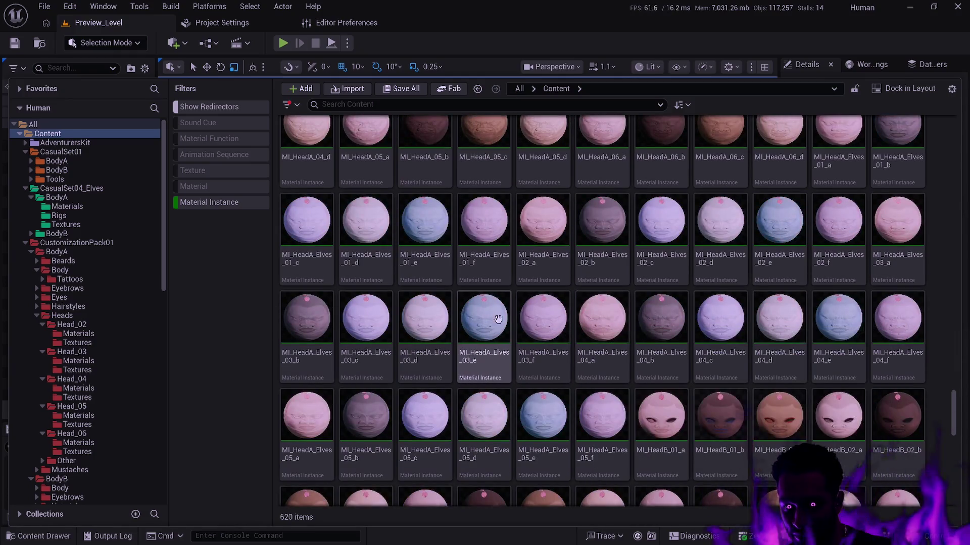
{"action": "scroll", "coordinate": [538, 323], "scroll_direction": "down", "scroll_amount": 1}
{"action": "scroll", "coordinate": [553, 323], "scroll_direction": "down", "scroll_amount": 4}
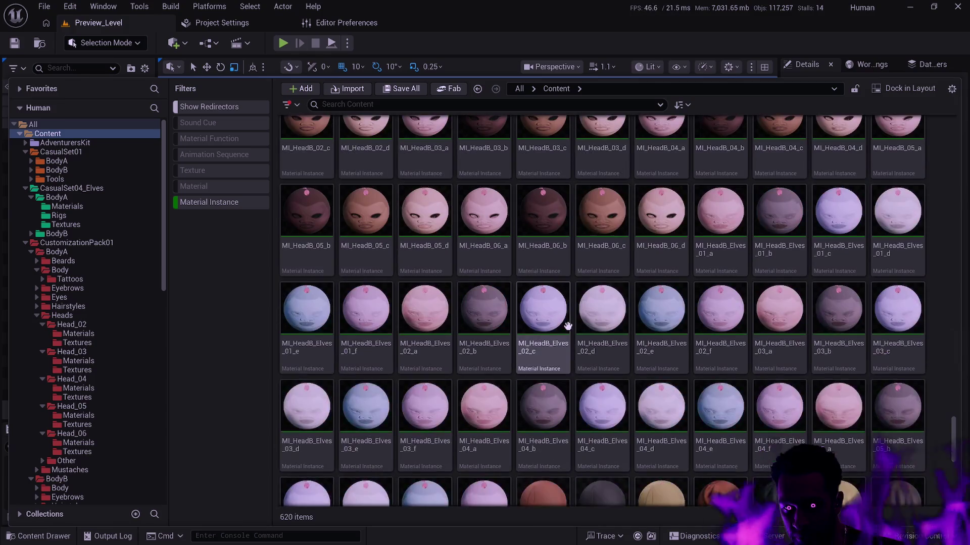
{"action": "scroll", "coordinate": [569, 323], "scroll_direction": "down", "scroll_amount": 5}
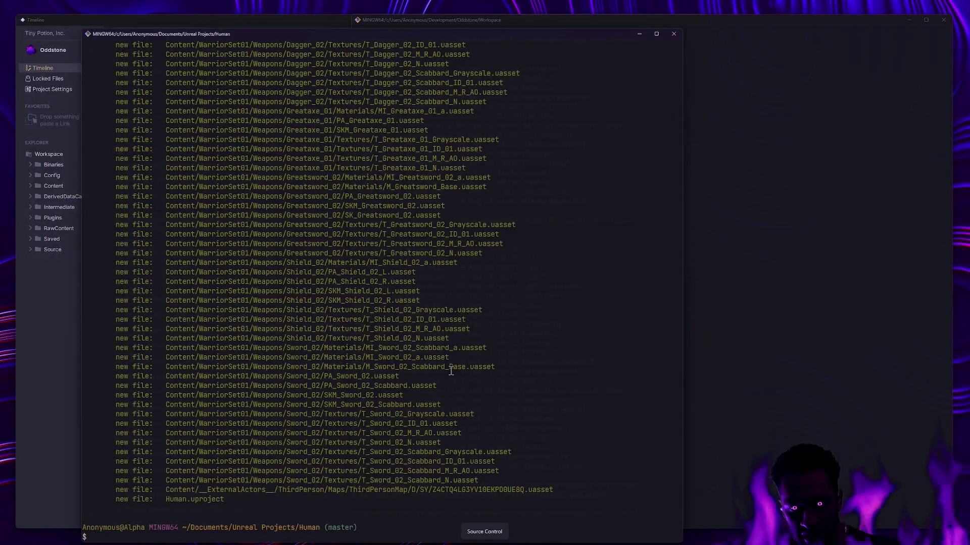
- Commit the staged Human assets as 'Hello modular human world!' and confirm a clean working tree
{"action": "type", "text": "gs"}
{"action": "key", "text": "ctrl+l"}
{"action": "key", "text": "Return"}
{"action": "type", "text": "gc -m 'Hello modular human"}
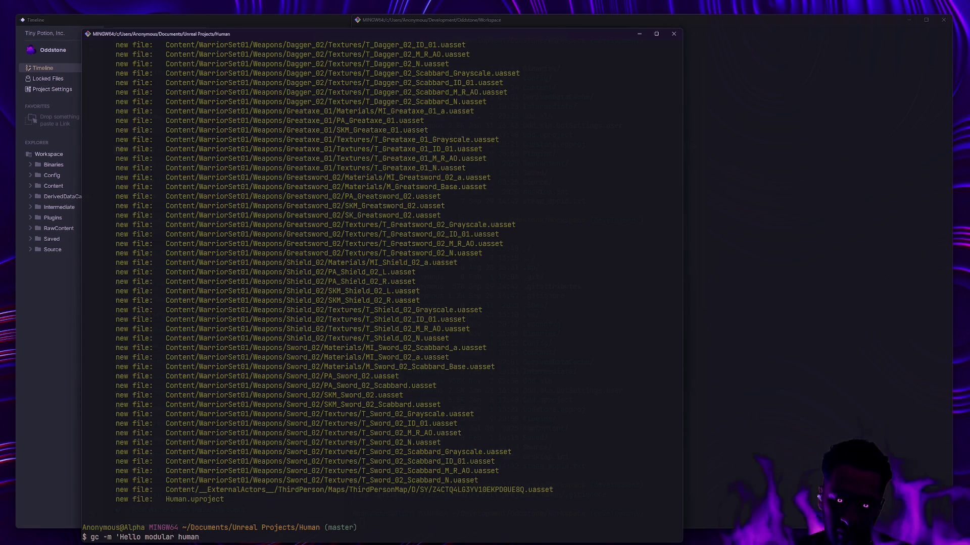
{"action": "type", "text": "'"}
{"action": "key", "text": "Return"}
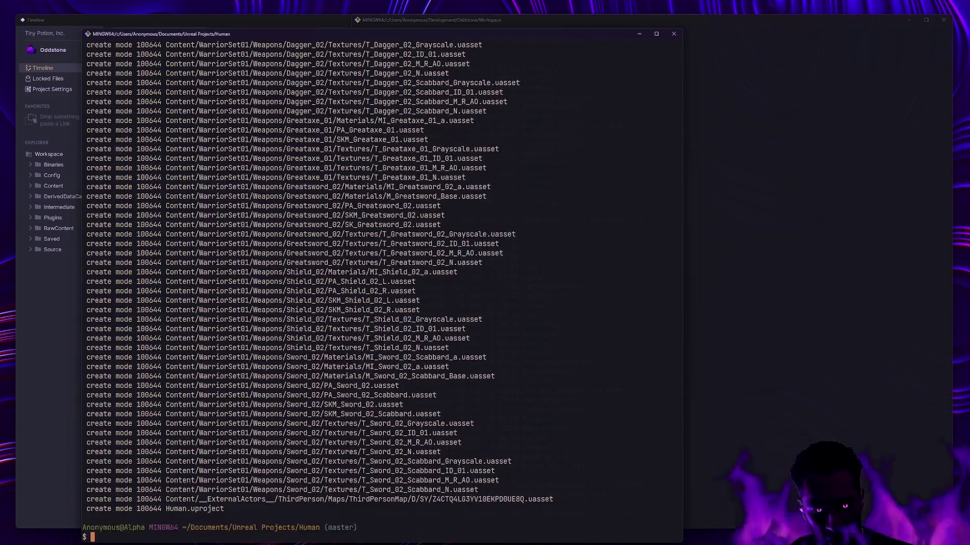
{"action": "type", "text": "cle"}
{"action": "key", "text": "ctrl+l"}
{"action": "type", "text": "gs"}
{"action": "key", "text": "Return"}
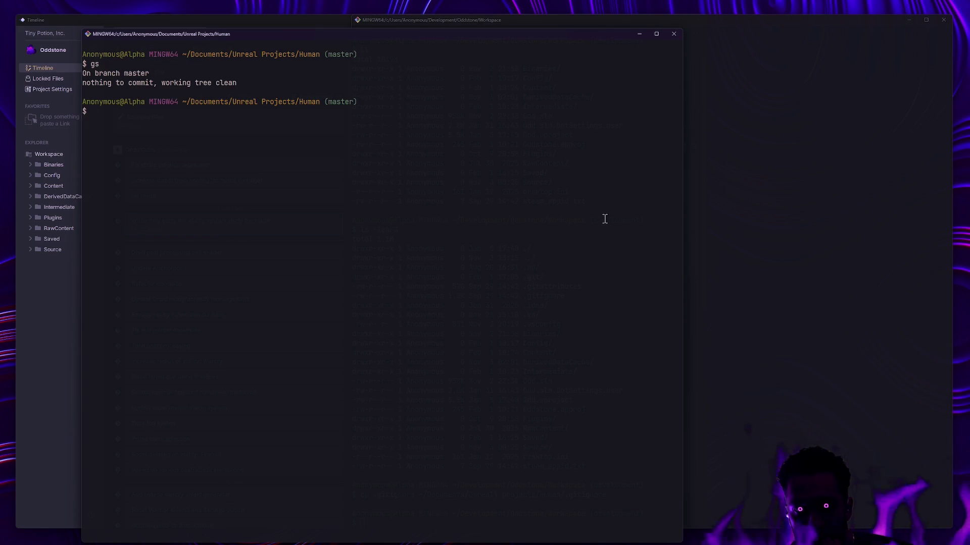
{"action": "key", "text": "super+Tab"}
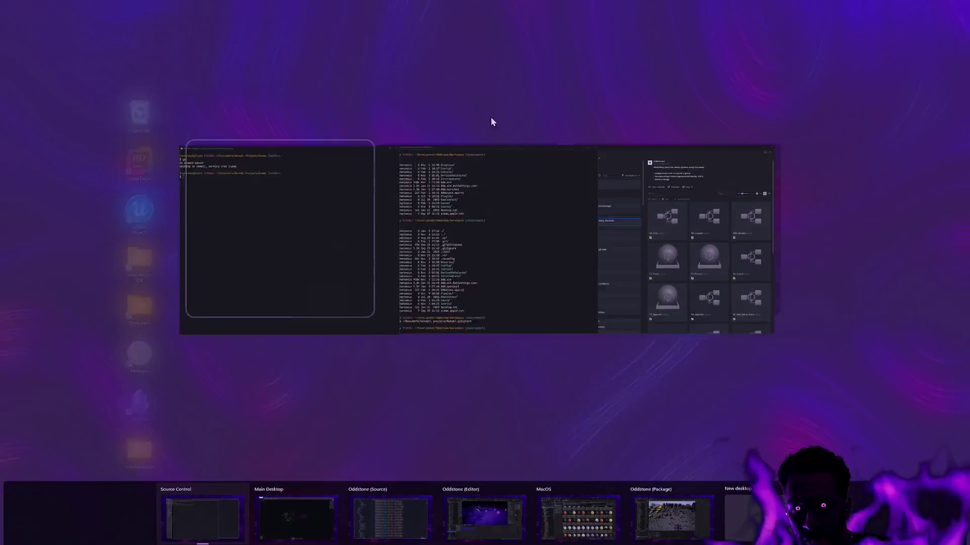
- Move the terminal to the Oddstone (Package) desktop and bring the Unreal editor forward there
{"action": "mouse_move", "coordinate": [359, 244]}
{"action": "left_mouse_down"}
{"action": "mouse_move", "coordinate": [626, 374]}
{"action": "mouse_move", "coordinate": [661, 477]}
{"action": "mouse_move", "coordinate": [640, 488]}
{"action": "mouse_move", "coordinate": [686, 498]}
{"action": "left_mouse_up"}
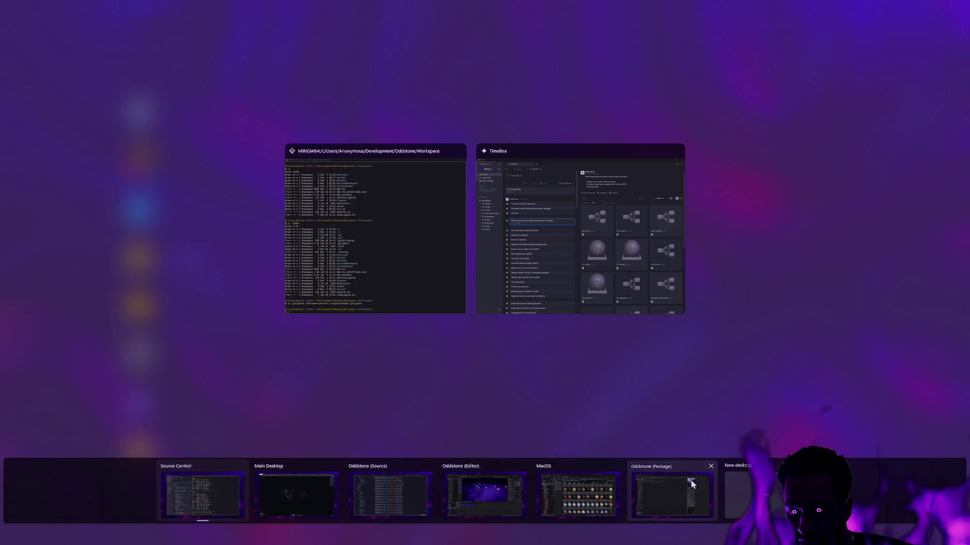
{"action": "left_click", "coordinate": [689, 480]}
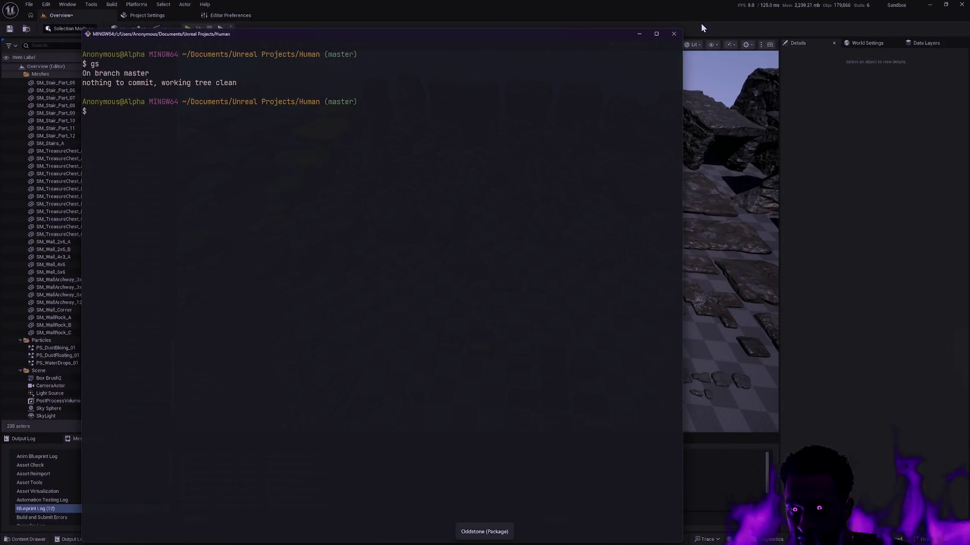
{"action": "left_click", "coordinate": [702, 25]}
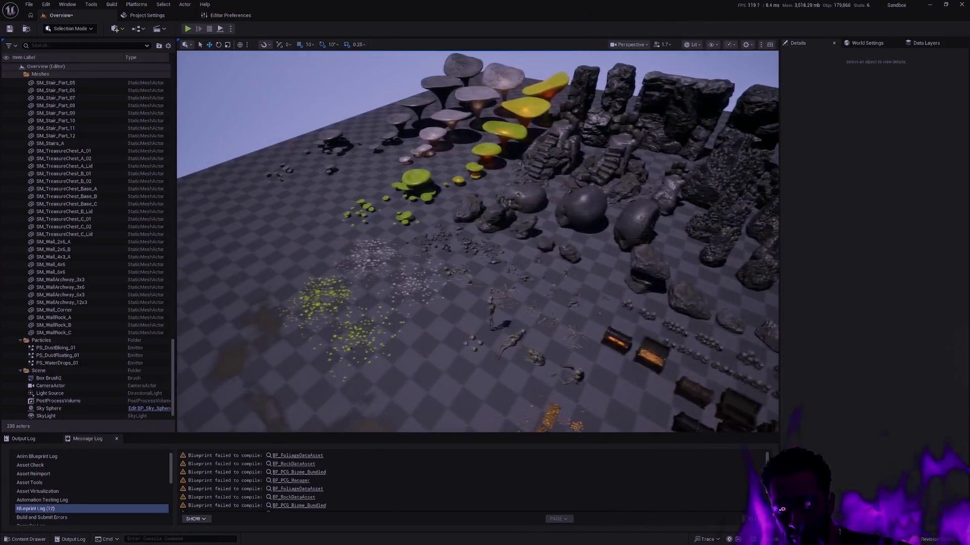
- Fly the viewport camera around the Overview level's rocks, walls and chests
{"action": "key", "text": "w"}
{"action": "key", "text": "w"}
{"action": "key", "text": "w"}
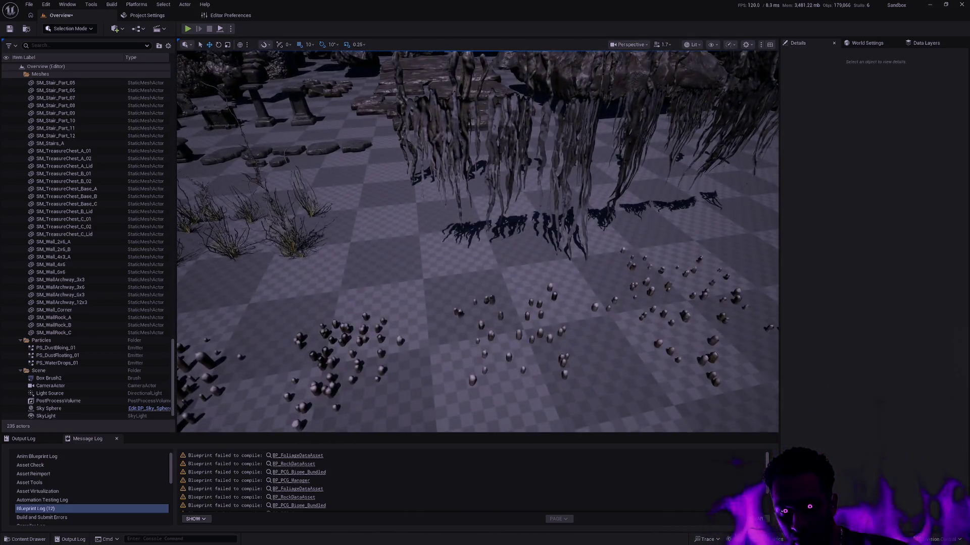
{"action": "key", "text": "s"}
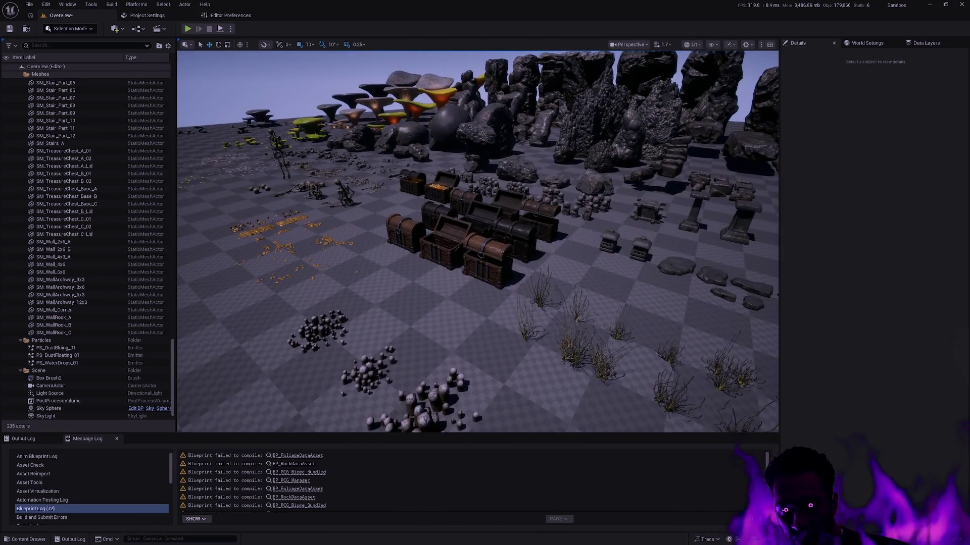
{"action": "key", "text": "w"}
{"action": "key", "text": "w"}
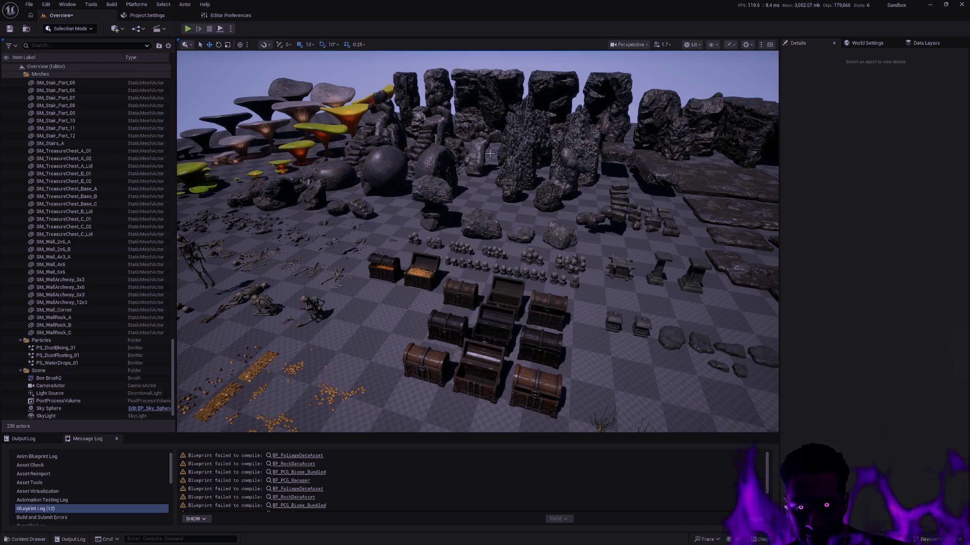
- Fly close to the rocks, skeletons, chests and mushrooms, then close the Unreal editor
{"action": "mouse_move", "coordinate": [477, 242]}
{"action": "left_mouse_down"}
{"action": "mouse_move", "coordinate": [404, 212]}
{"action": "mouse_move", "coordinate": [442, 236]}
{"action": "left_mouse_up"}
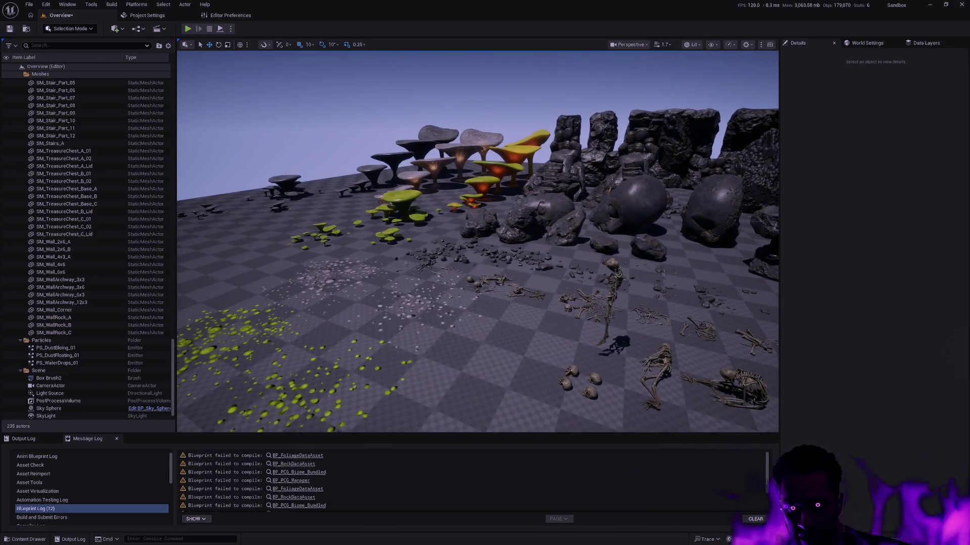
{"action": "left_click_drag", "start_coordinate": [503, 219], "coordinate": [504, 219]}
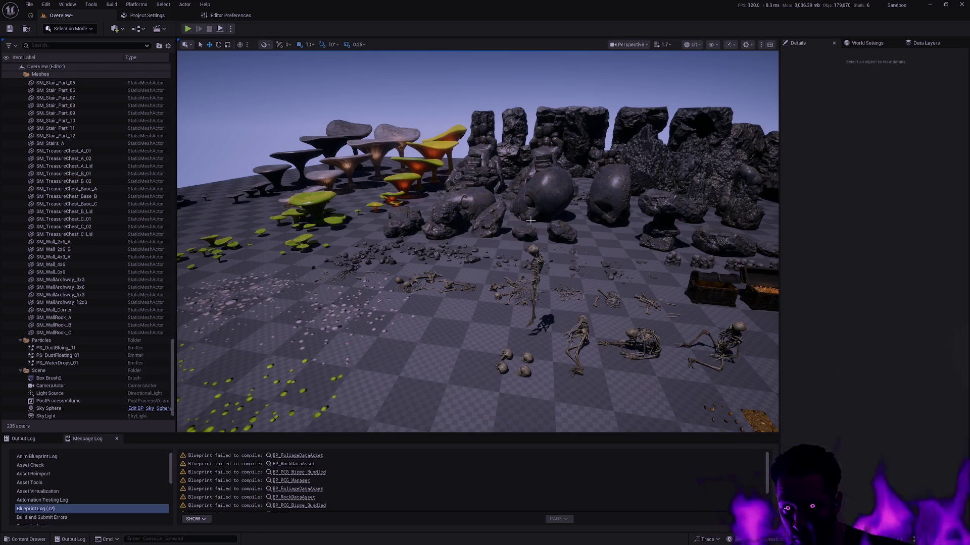
{"action": "left_click_drag", "start_coordinate": [503, 218], "coordinate": [551, 230]}
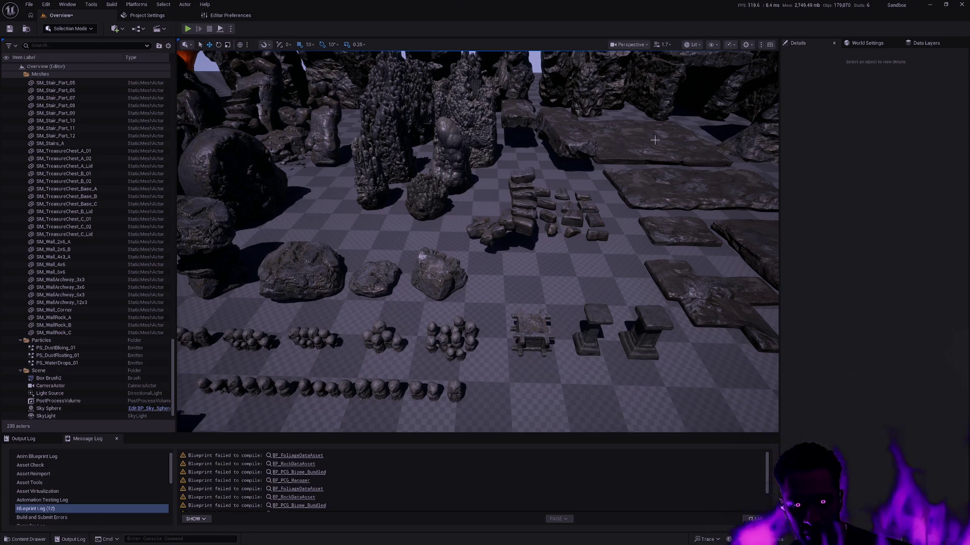
{"action": "left_click", "coordinate": [962, 6]}
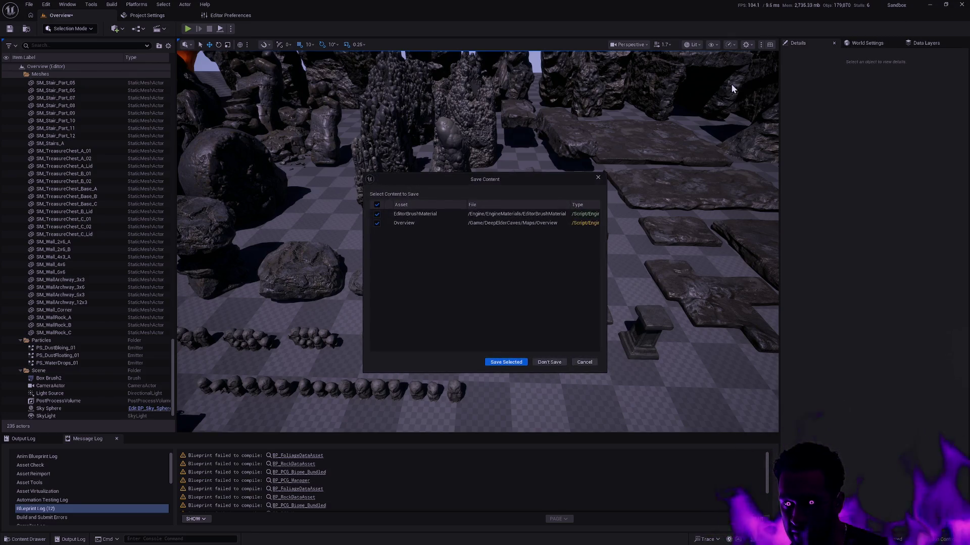
- Quit Unreal without saving, maximize the terminal and switch to another desktop
{"action": "left_click", "coordinate": [547, 363]}
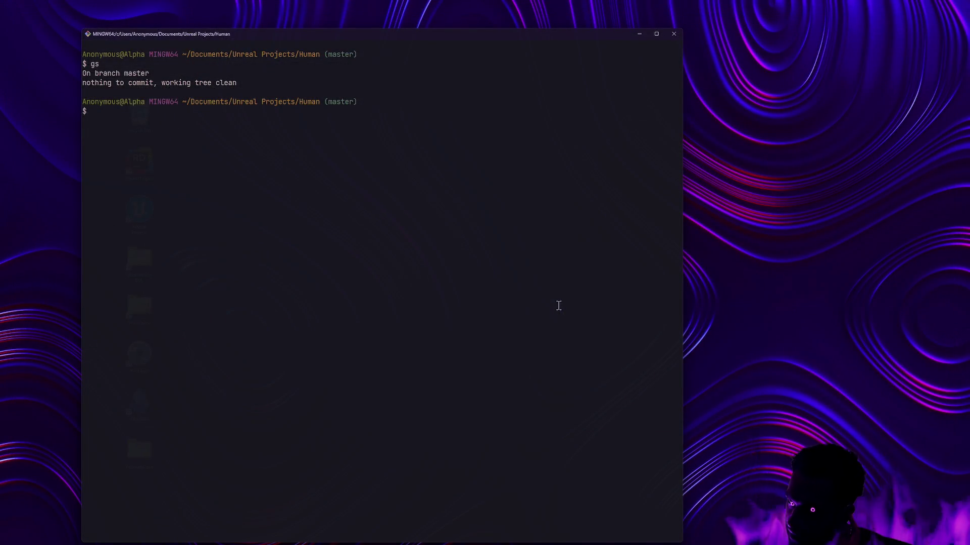
{"action": "double_click", "coordinate": [325, 31]}
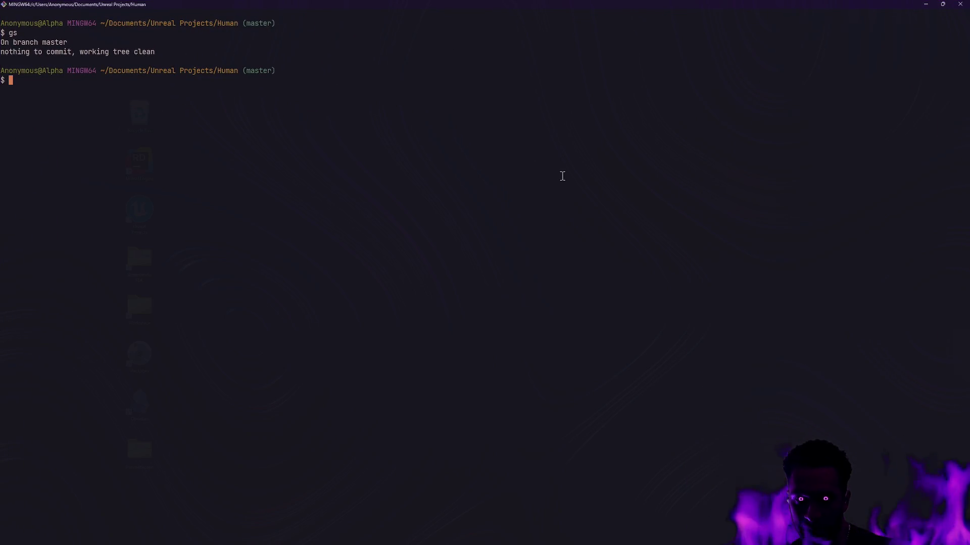
{"action": "key", "text": "alt+Tab"}
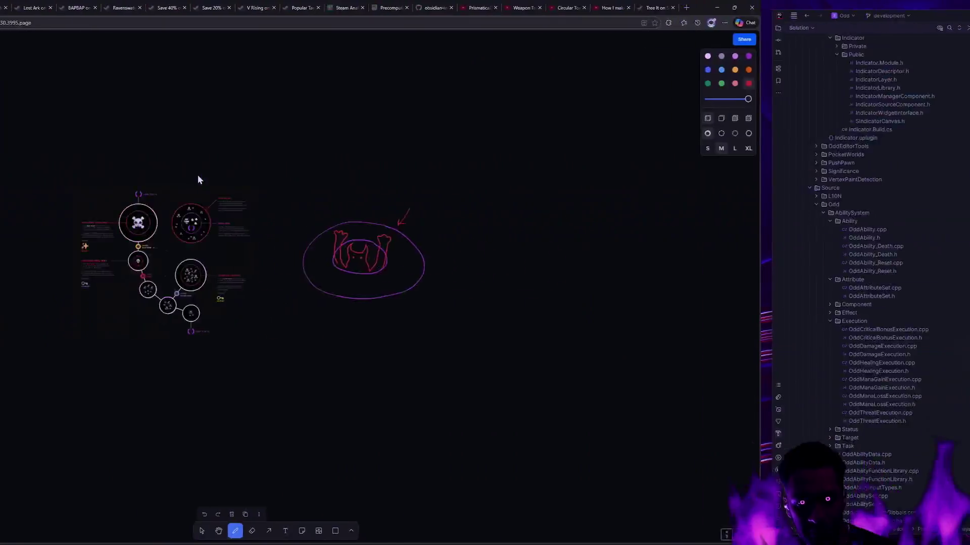
- Delete the red and purple doodles from the Marketing board
{"action": "scroll", "coordinate": [420, 296], "scroll_direction": "up", "scroll_amount": 5}
{"action": "mouse_move", "coordinate": [551, 350]}
{"action": "left_mouse_down"}
{"action": "mouse_move", "coordinate": [851, 210]}
{"action": "mouse_move", "coordinate": [847, 156]}
{"action": "left_mouse_up"}
{"action": "key", "text": "v"}
{"action": "left_click_drag", "start_coordinate": [876, 383], "coordinate": [688, 195]}
{"action": "key", "text": "Delete"}
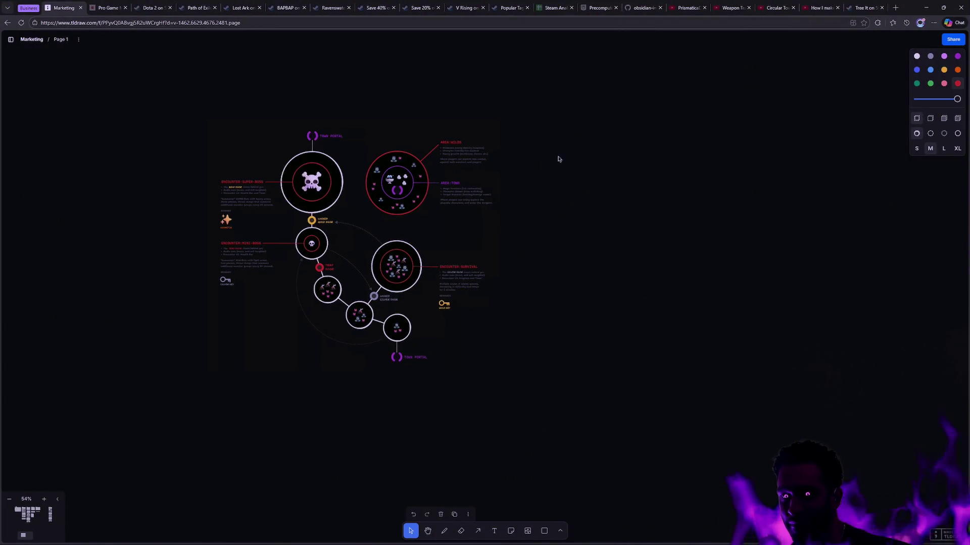
- Shift the dungeon diagram slightly right and zoom in on it
{"action": "left_click", "coordinate": [355, 170]}
{"action": "mouse_move", "coordinate": [356, 170]}
{"action": "left_mouse_down"}
{"action": "mouse_move", "coordinate": [397, 171]}
{"action": "mouse_move", "coordinate": [307, 135]}
{"action": "mouse_move", "coordinate": [350, 133]}
{"action": "left_mouse_up"}
{"action": "scroll", "coordinate": [409, 142], "scroll_direction": "up", "scroll_amount": 6}
{"action": "scroll", "coordinate": [450, 163], "scroll_direction": "down", "scroll_amount": 10}
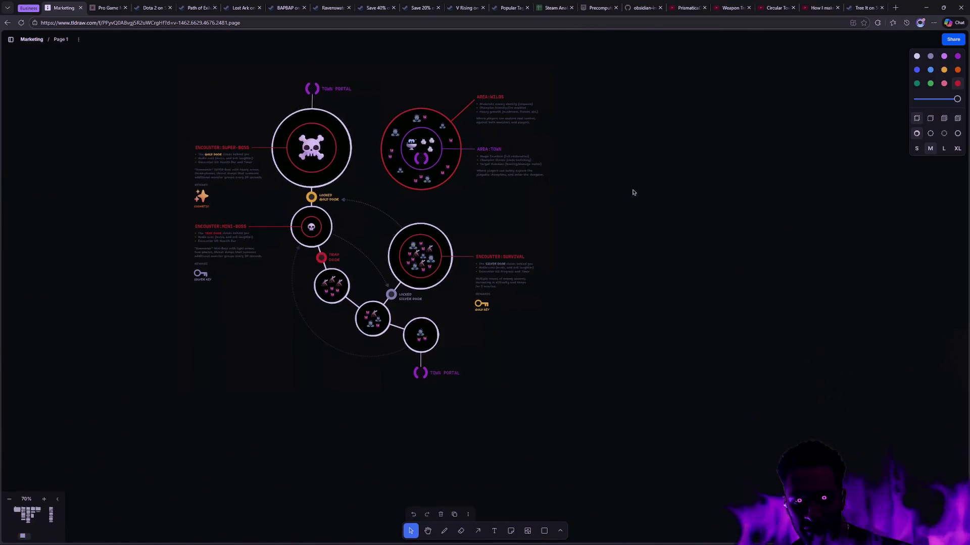
{"action": "scroll", "coordinate": [404, 151], "scroll_direction": "up", "scroll_amount": 2}
{"action": "scroll", "coordinate": [514, 192], "scroll_direction": "up", "scroll_amount": 3}
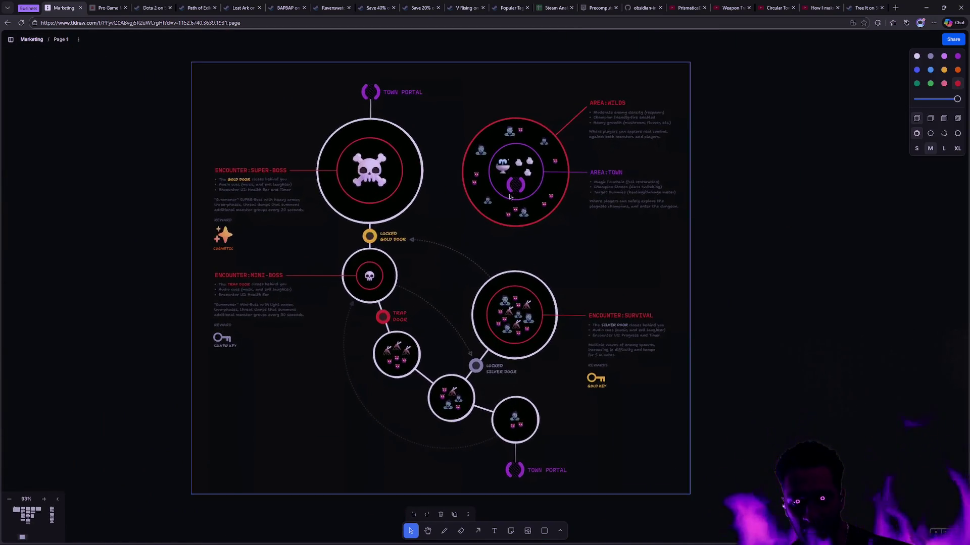
{"action": "scroll", "coordinate": [565, 221], "scroll_direction": "up", "scroll_amount": 1}
{"action": "scroll", "coordinate": [565, 221], "scroll_direction": "up", "scroll_amount": 2}
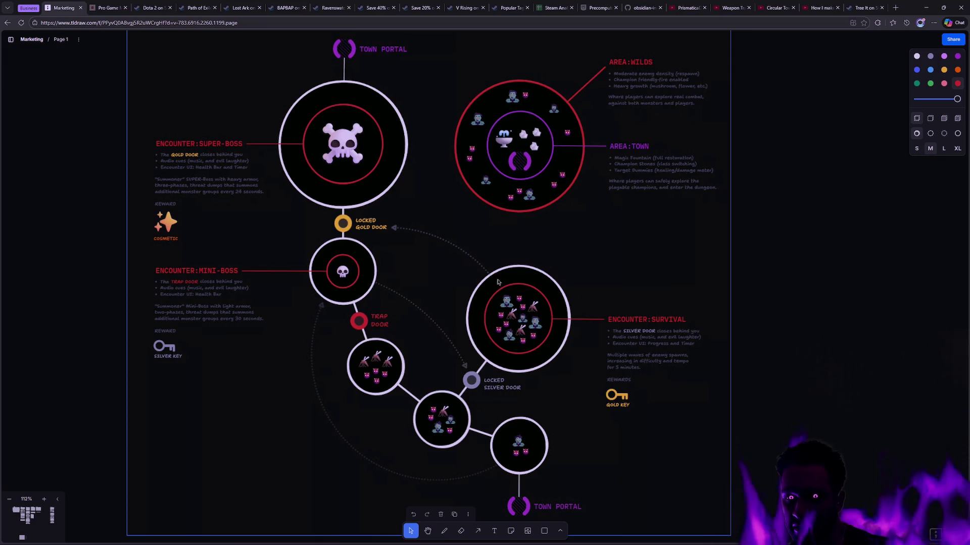
{"action": "key", "text": "a"}
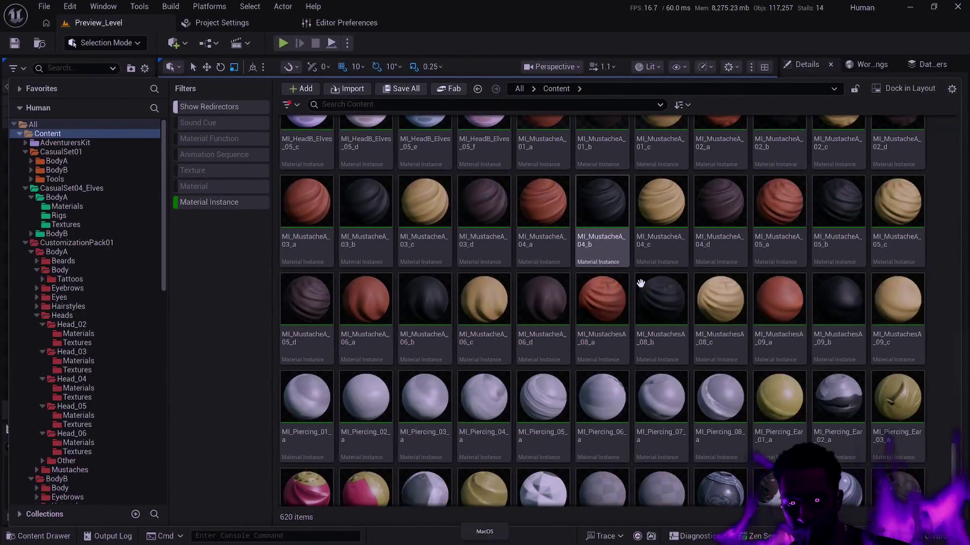
- Browse the 620 Material Instance tiles, from mustaches and piercings up to the MI_HairstyleB and MI_HeadA sets
{"action": "mouse_move", "coordinate": [646, 281]}
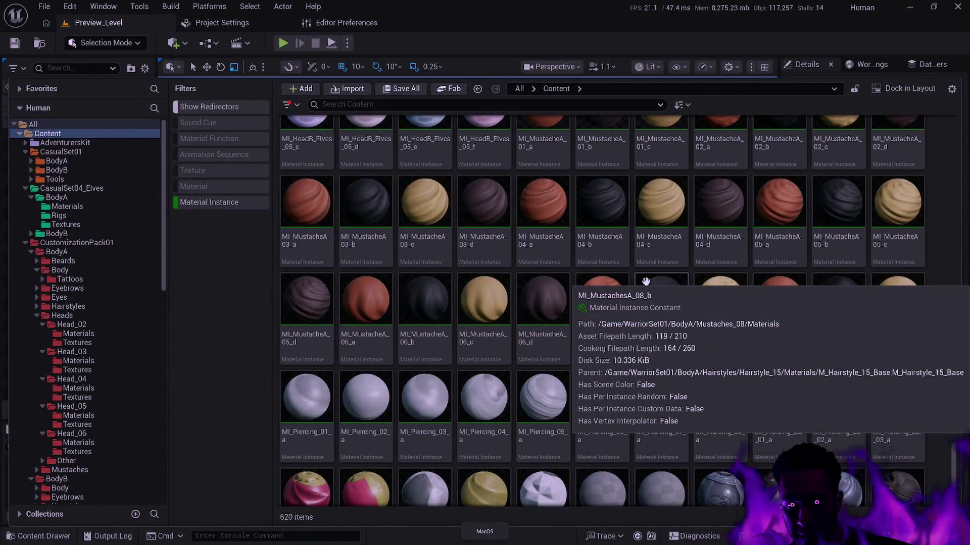
{"action": "mouse_move", "coordinate": [762, 287]}
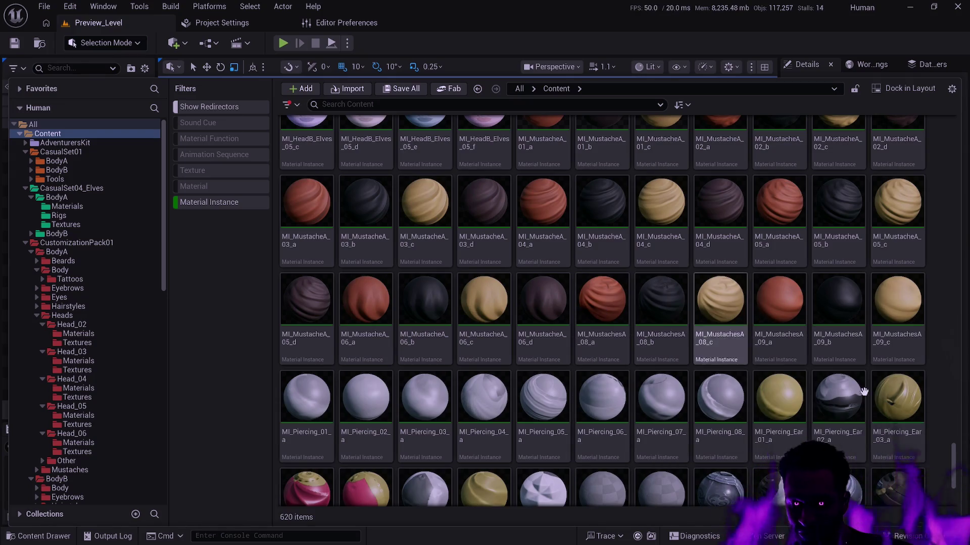
{"action": "scroll", "coordinate": [950, 472], "scroll_direction": "down", "scroll_amount": 4}
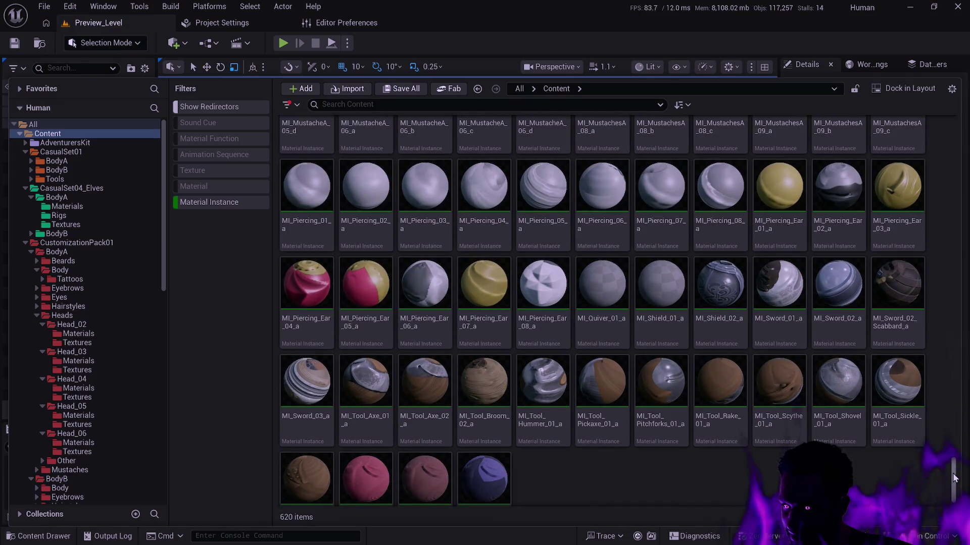
{"action": "mouse_move", "coordinate": [710, 368]}
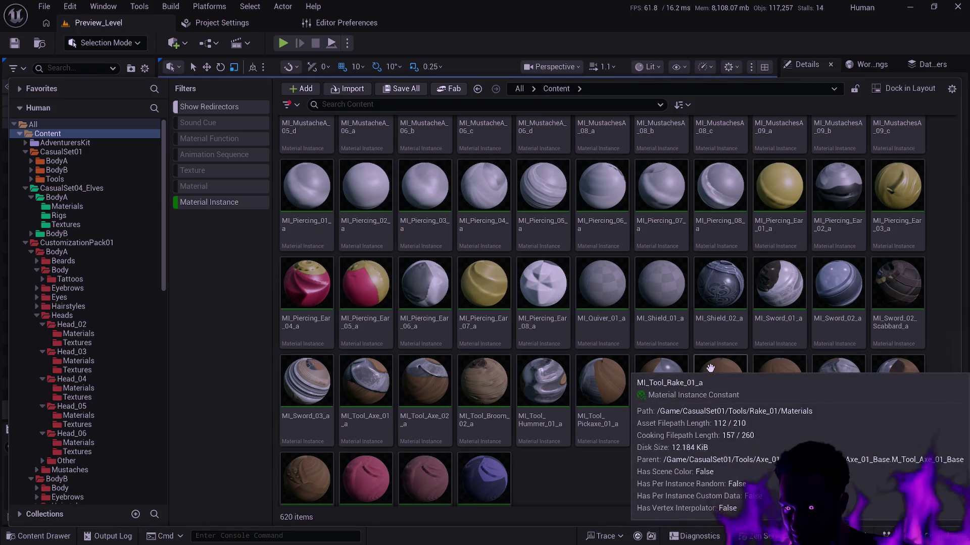
{"action": "scroll", "coordinate": [710, 368], "scroll_direction": "up", "scroll_amount": 2}
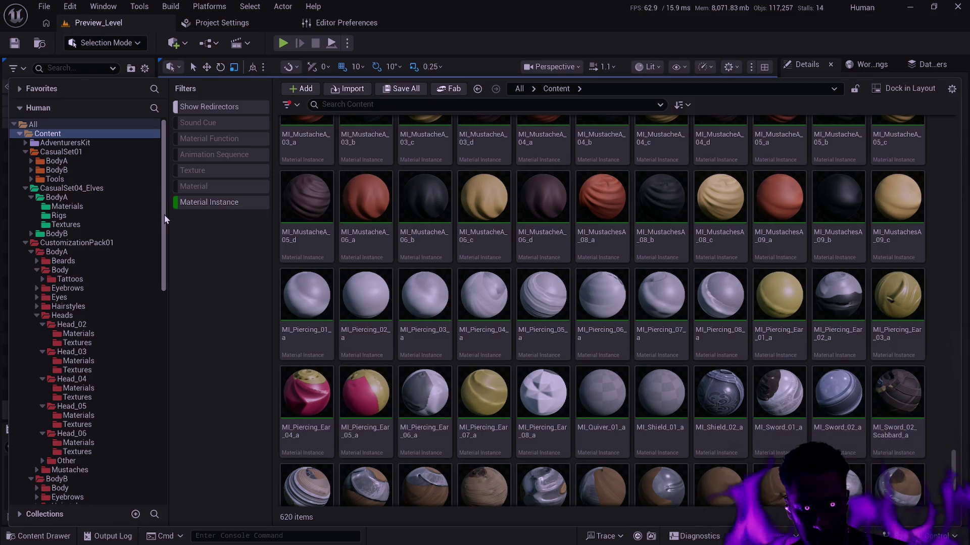
{"action": "scroll", "coordinate": [355, 345], "scroll_direction": "up", "scroll_amount": 3}
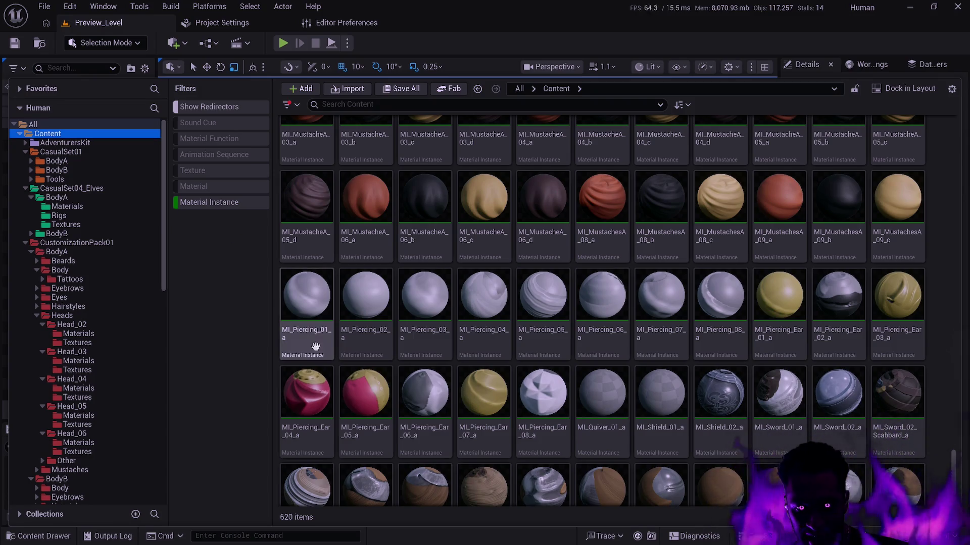
{"action": "scroll", "coordinate": [356, 345], "scroll_direction": "up", "scroll_amount": 10}
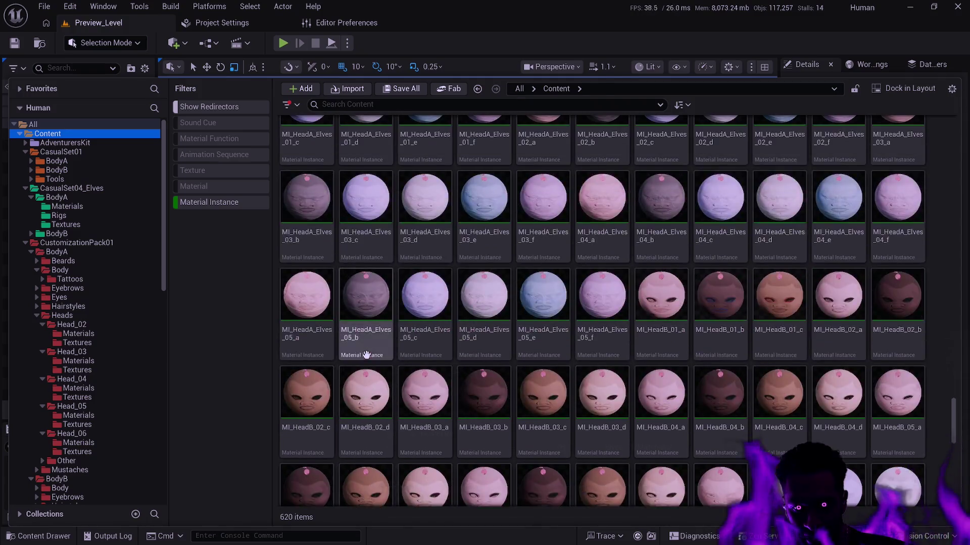
{"action": "scroll", "coordinate": [365, 354], "scroll_direction": "up", "scroll_amount": 5}
{"action": "scroll", "coordinate": [369, 351], "scroll_direction": "up", "scroll_amount": 5}
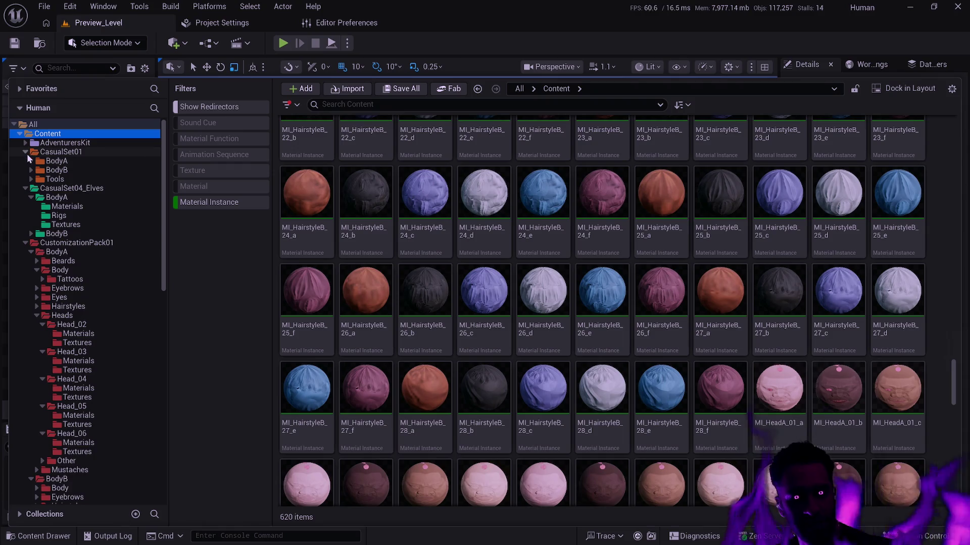
- Collapse CasualSet01, CasualSet04_Elves and both CustomizationPack folders, then list CustomizationPack01's assets
{"action": "left_click", "coordinate": [25, 151]}
{"action": "left_click", "coordinate": [26, 160]}
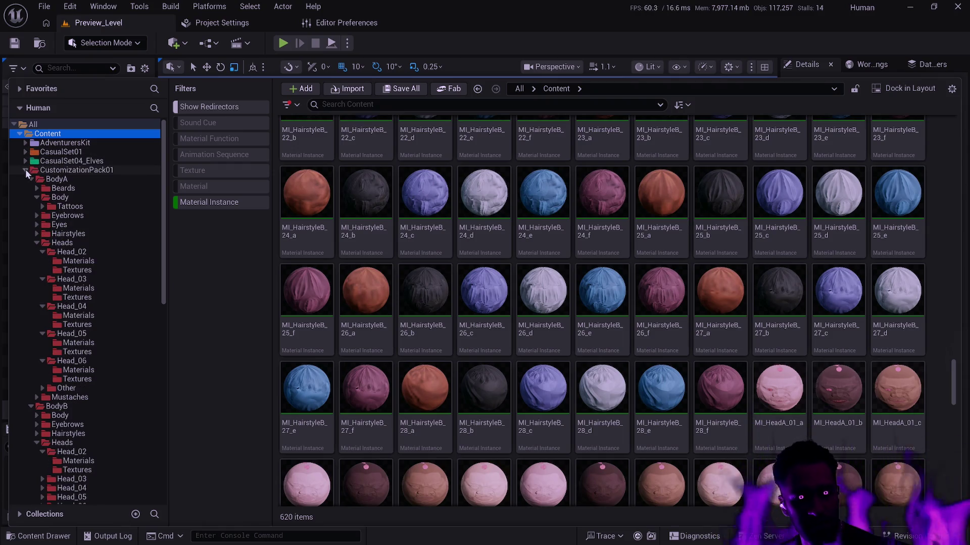
{"action": "left_click", "coordinate": [25, 170]}
{"action": "left_click", "coordinate": [25, 180]}
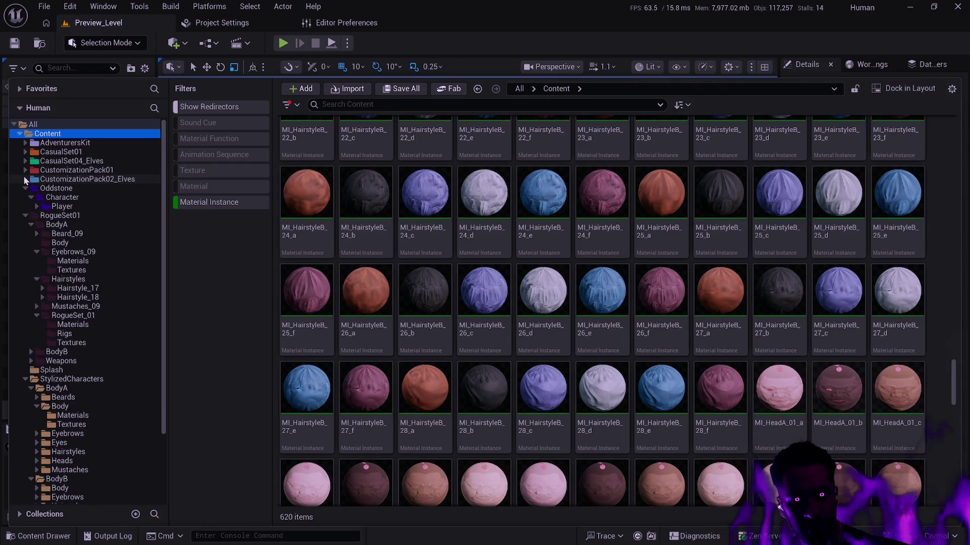
{"action": "left_click", "coordinate": [77, 171]}
{"action": "left_click", "coordinate": [80, 177]}
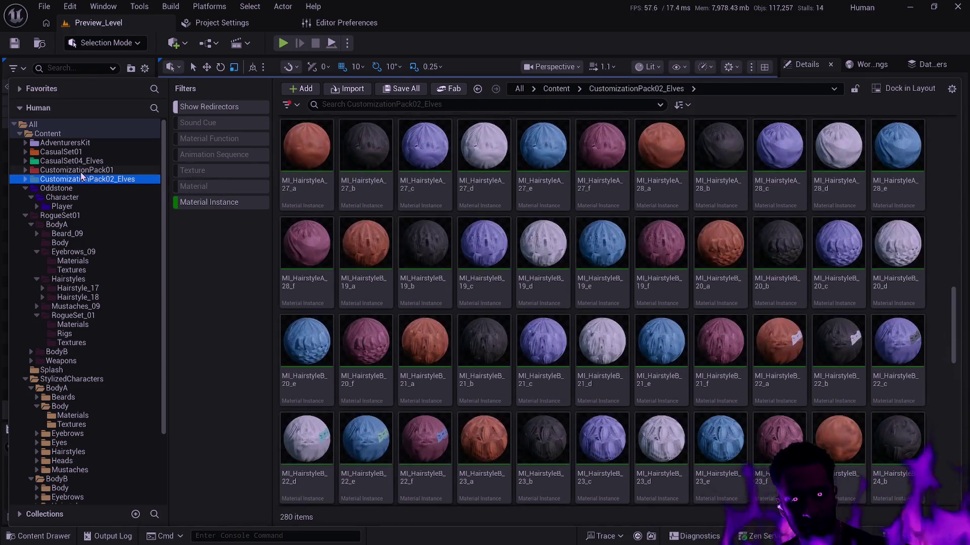
{"action": "left_click", "coordinate": [82, 171]}
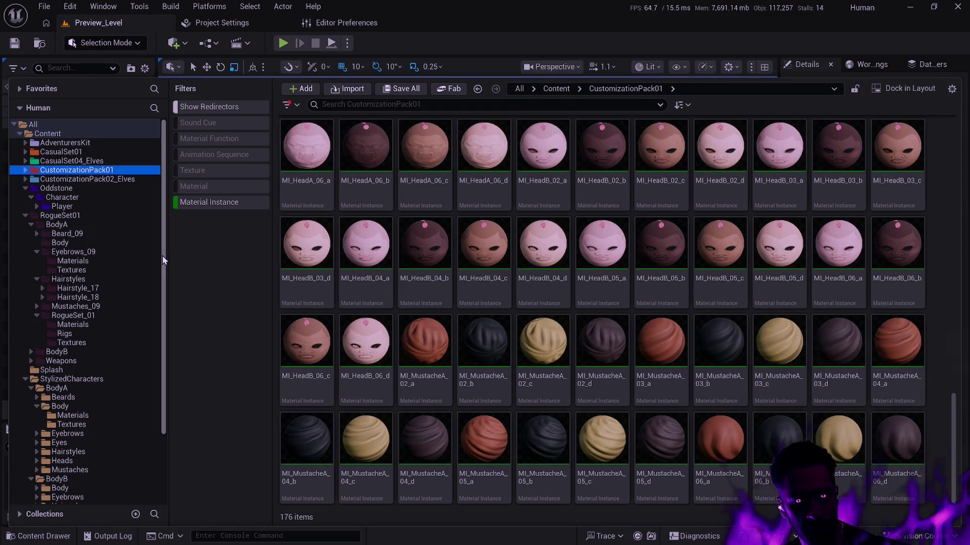
- Look over CustomizationPack01's 176 material instances and narrow the folder tree to widen the filters
{"action": "left_click_drag", "start_coordinate": [162, 255], "coordinate": [162, 268]}
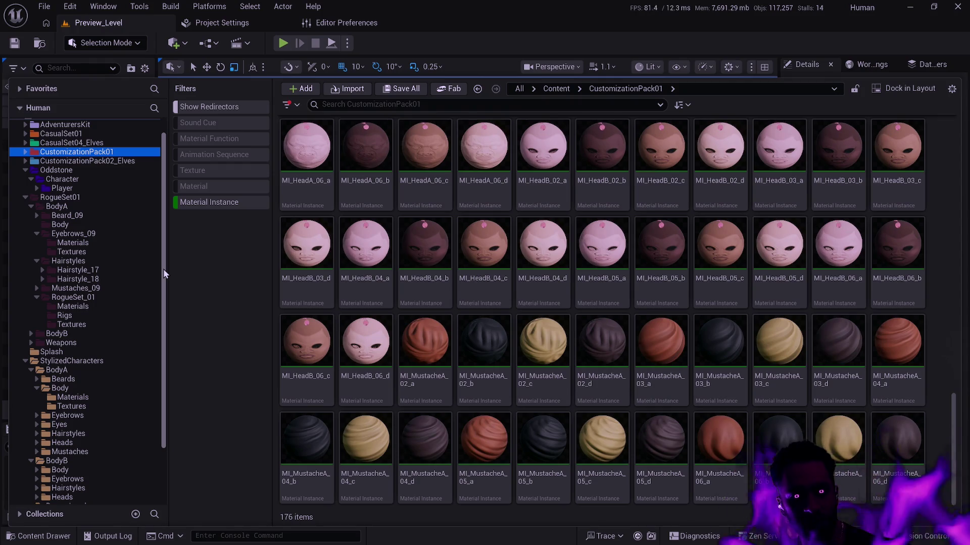
{"action": "left_click_drag", "start_coordinate": [162, 269], "coordinate": [162, 271]}
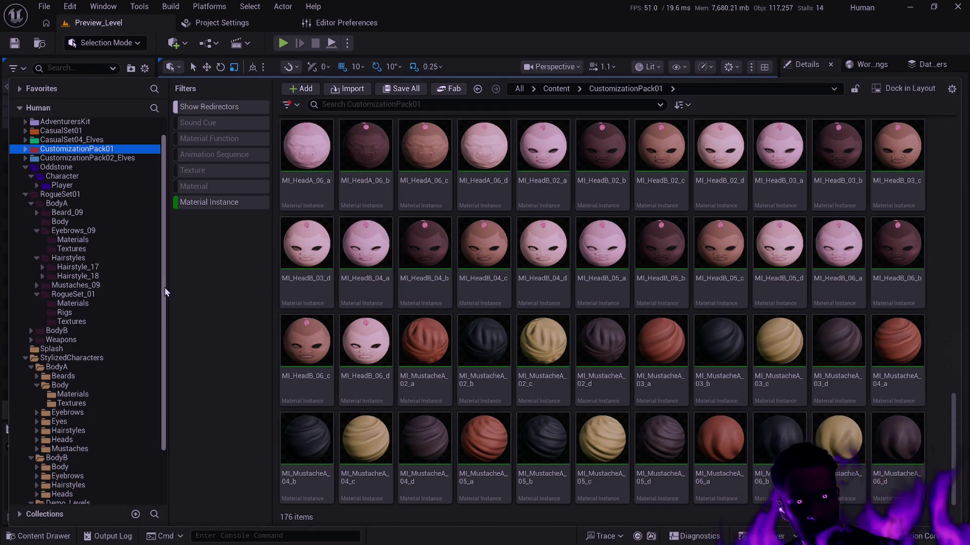
{"action": "scroll", "coordinate": [156, 240], "scroll_direction": "up", "scroll_amount": 2}
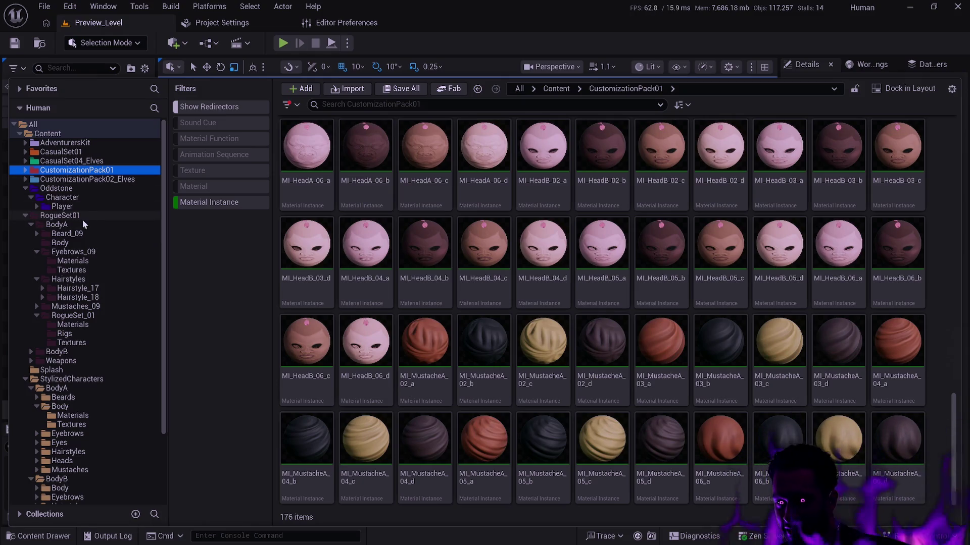
{"action": "mouse_move", "coordinate": [509, 260]}
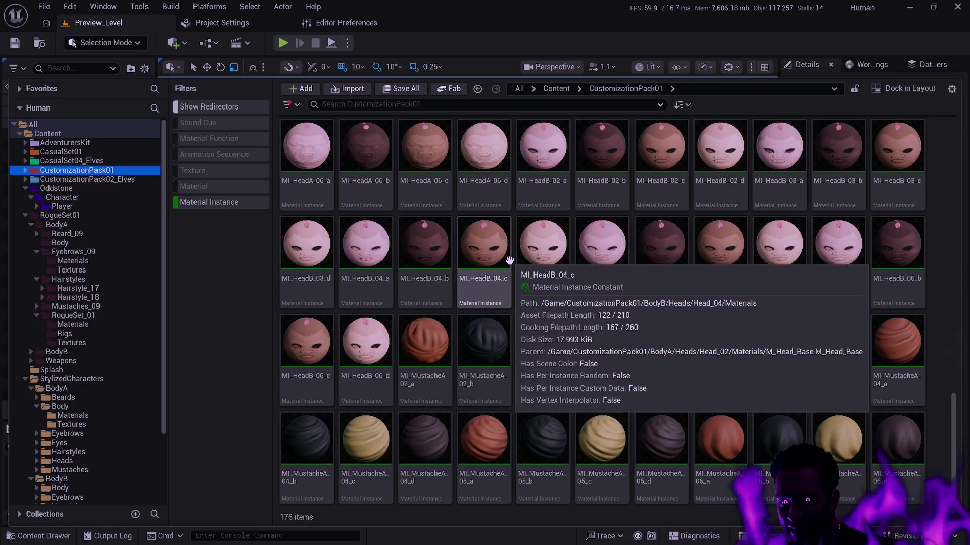
{"action": "mouse_move", "coordinate": [549, 263]}
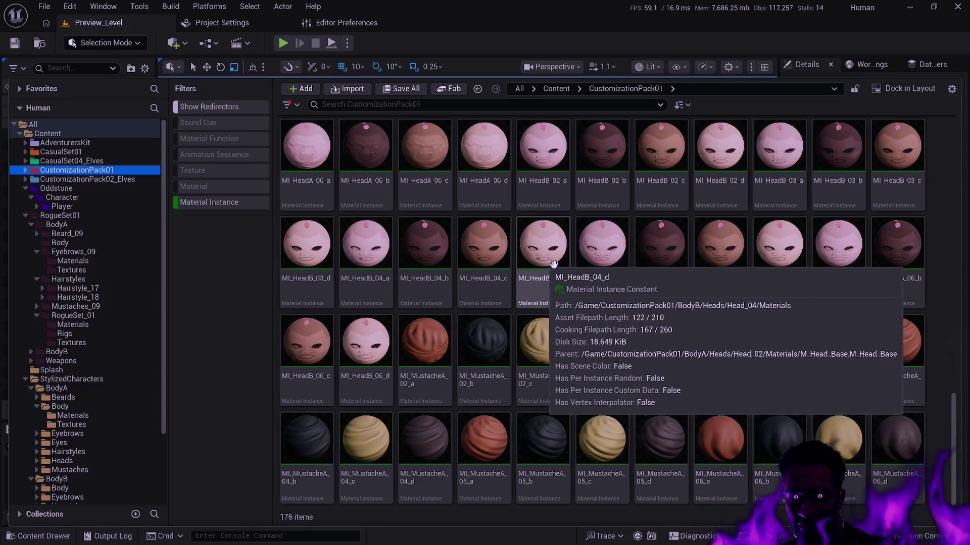
{"action": "mouse_move", "coordinate": [919, 439]}
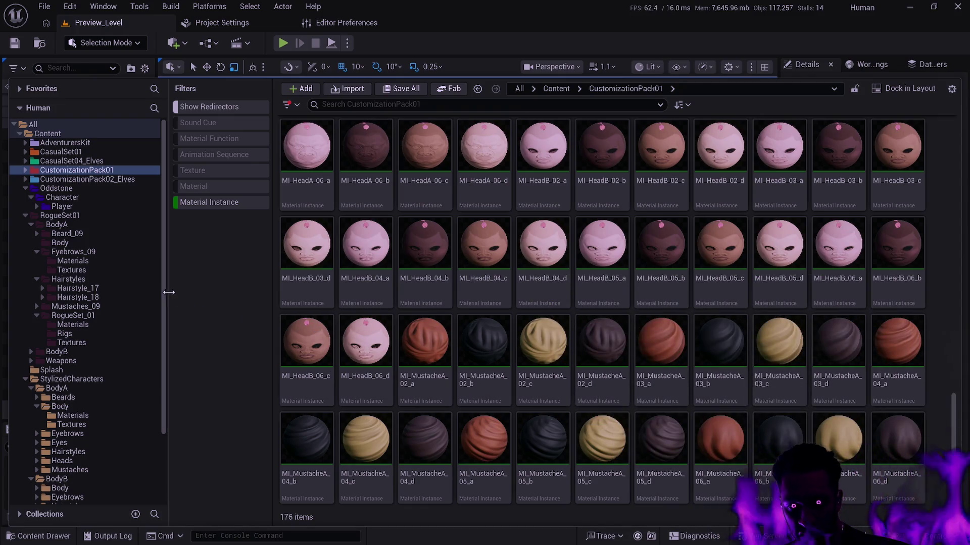
{"action": "left_click_drag", "start_coordinate": [169, 292], "coordinate": [157, 289]}
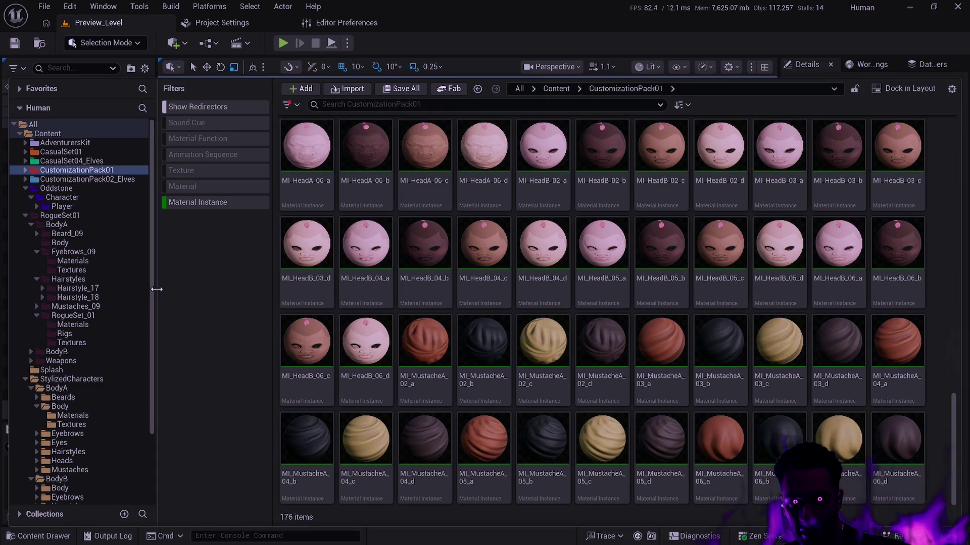
- Narrow the Filters panel so CustomizationPack01's asset grid gets more width
{"action": "left_click_drag", "start_coordinate": [271, 306], "coordinate": [243, 304]}
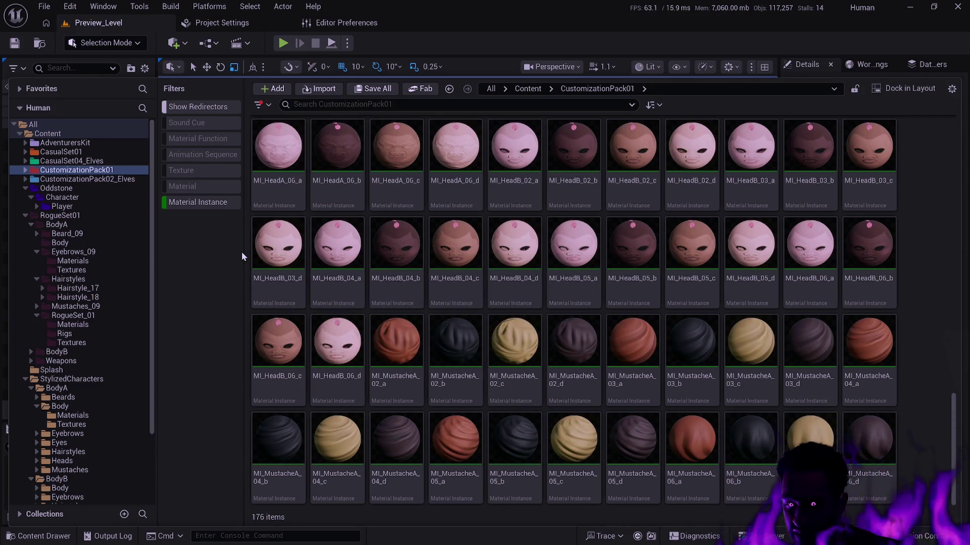
{"action": "mouse_move", "coordinate": [346, 249]}
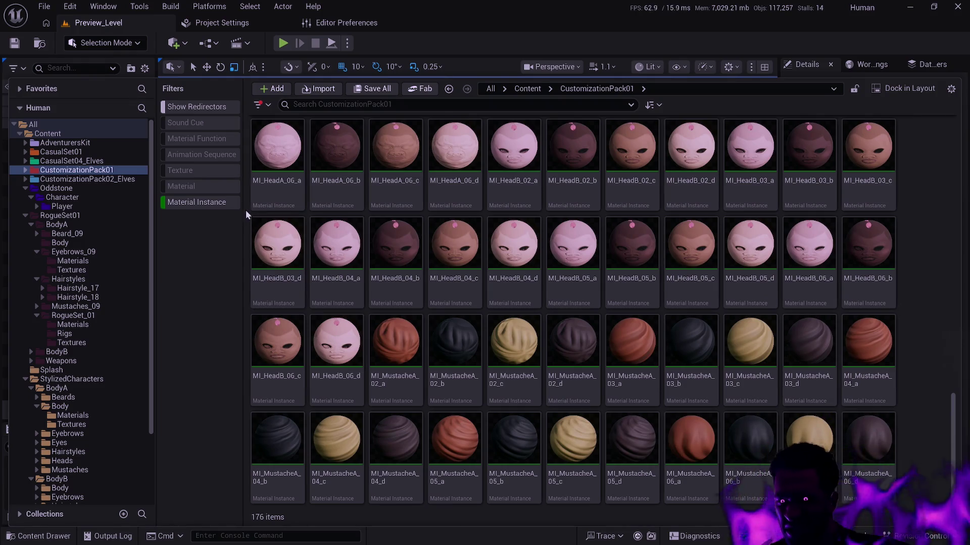
{"action": "mouse_move", "coordinate": [255, 208]}
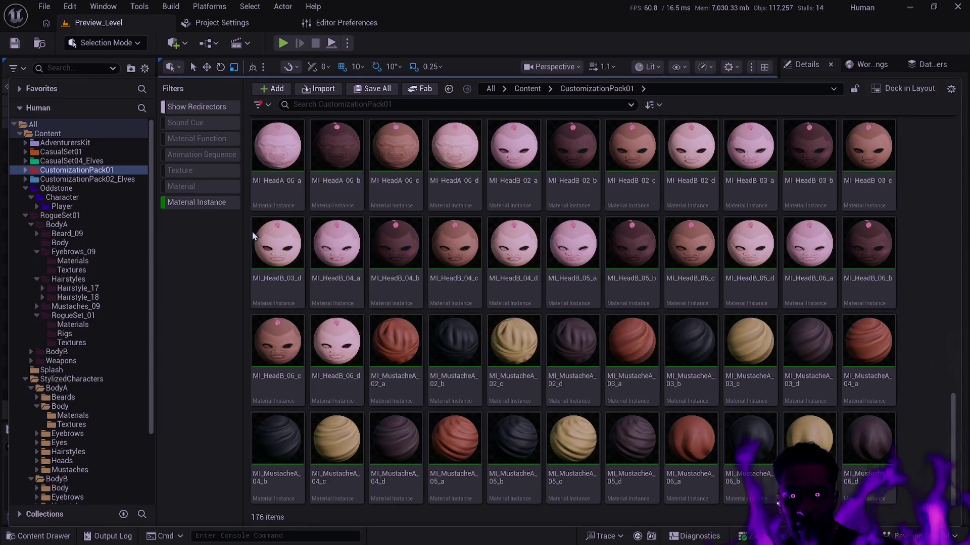
{"action": "mouse_move", "coordinate": [680, 267]}
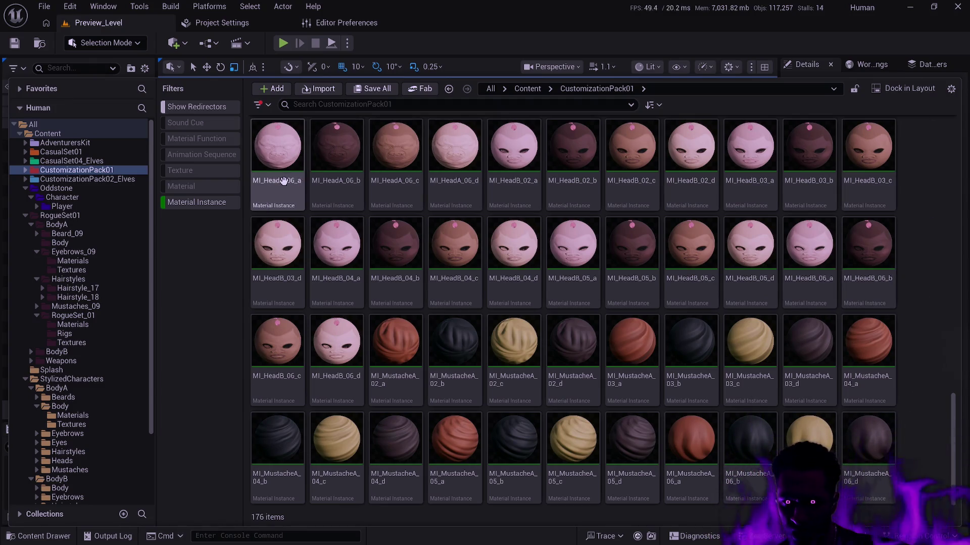
{"action": "left_click", "coordinate": [150, 146]}
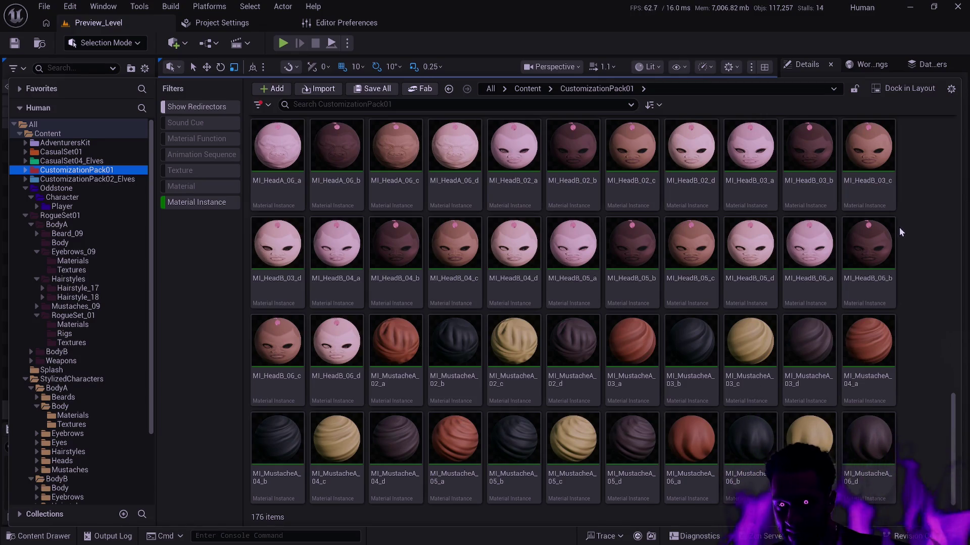
{"action": "mouse_move", "coordinate": [893, 231]}
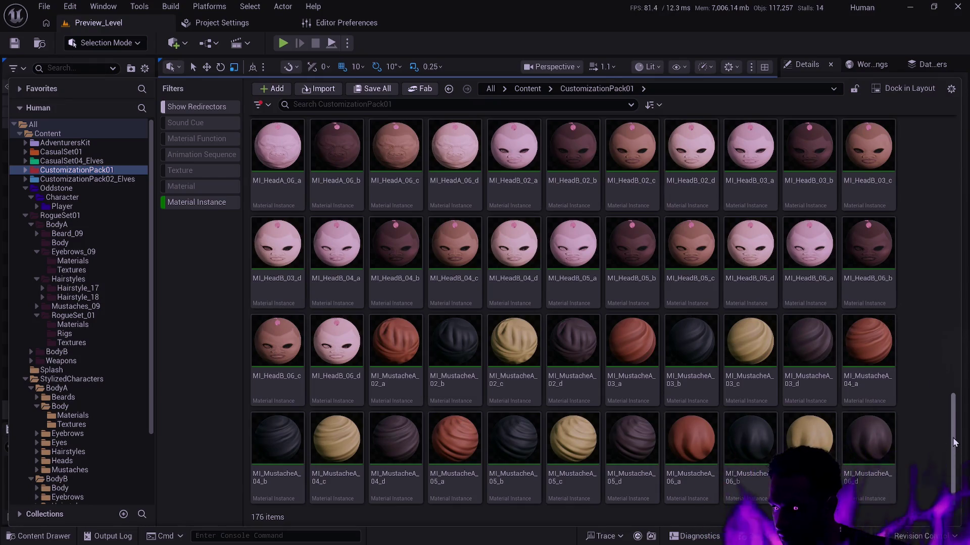
{"action": "mouse_move", "coordinate": [954, 426]}
{"action": "left_mouse_down"}
{"action": "mouse_move", "coordinate": [929, 332]}
{"action": "mouse_move", "coordinate": [966, 411]}
{"action": "mouse_move", "coordinate": [941, 311]}
{"action": "left_mouse_up"}
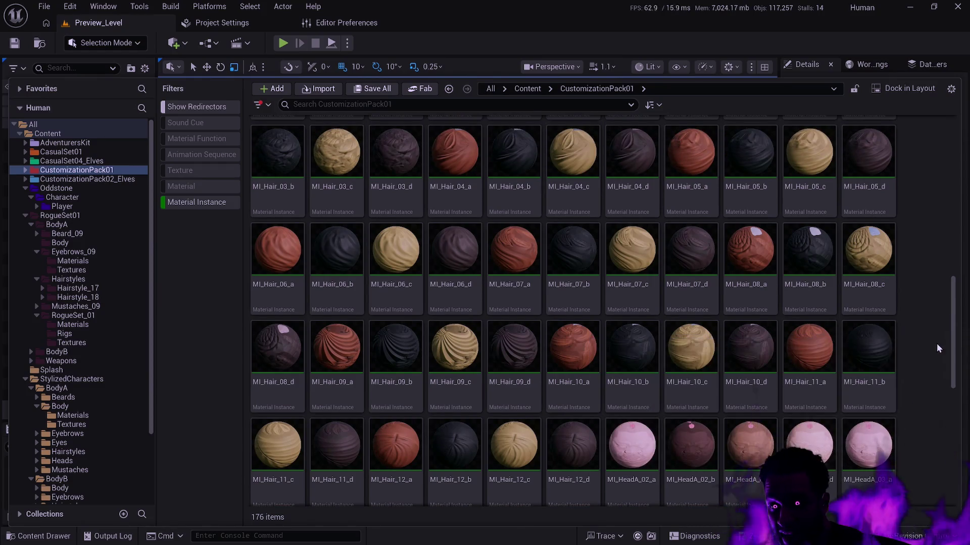
{"action": "scroll", "coordinate": [917, 340], "scroll_direction": "up", "scroll_amount": 5}
{"action": "scroll", "coordinate": [917, 341], "scroll_direction": "down", "scroll_amount": 3}
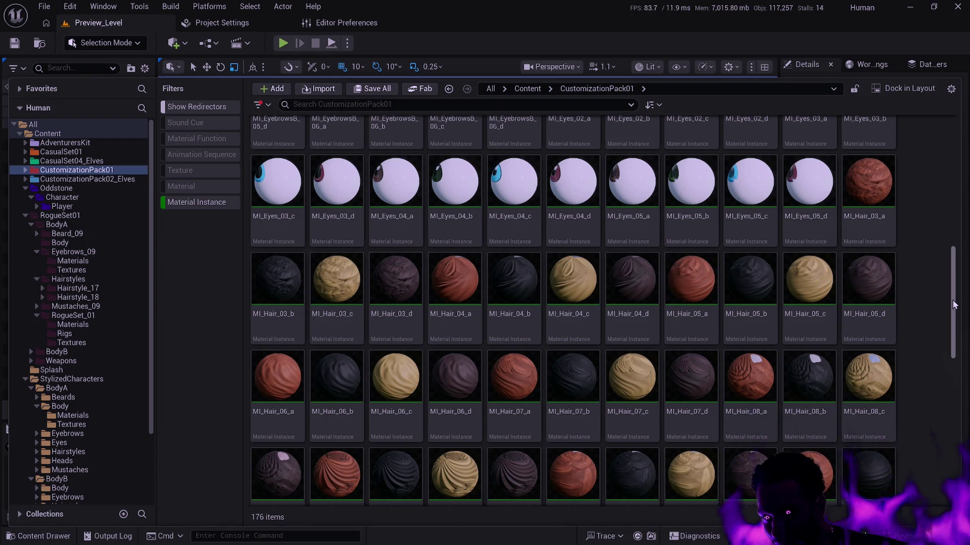
{"action": "left_click_drag", "start_coordinate": [954, 304], "coordinate": [955, 327]}
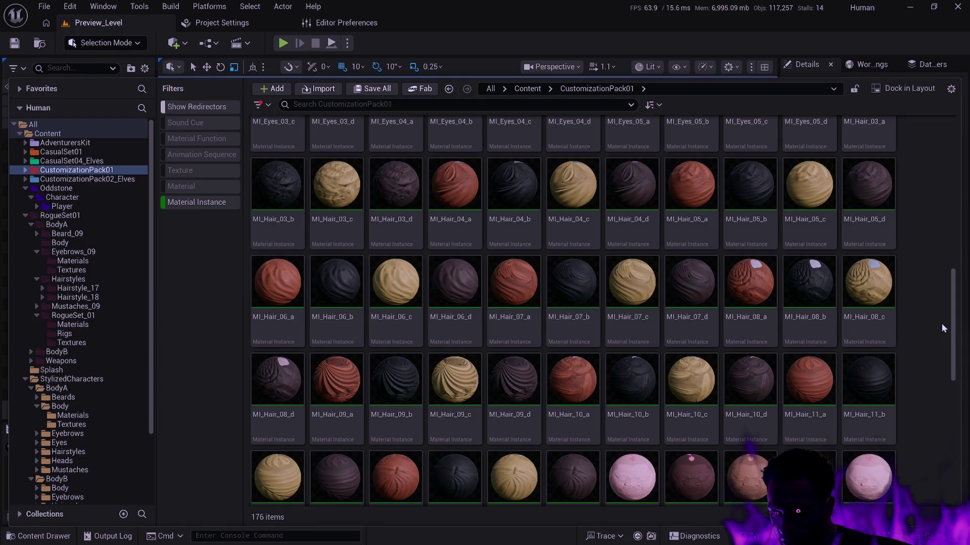
{"action": "scroll", "coordinate": [952, 323], "scroll_direction": "down", "scroll_amount": 2}
{"action": "scroll", "coordinate": [954, 325], "scroll_direction": "down", "scroll_amount": 1}
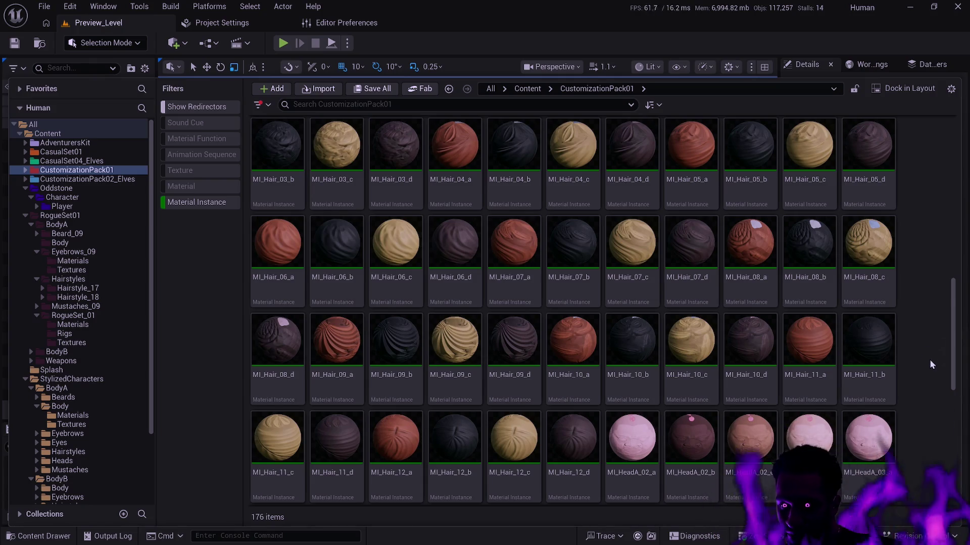
{"action": "scroll", "coordinate": [928, 360], "scroll_direction": "down", "scroll_amount": 5}
{"action": "scroll", "coordinate": [927, 359], "scroll_direction": "down", "scroll_amount": 2}
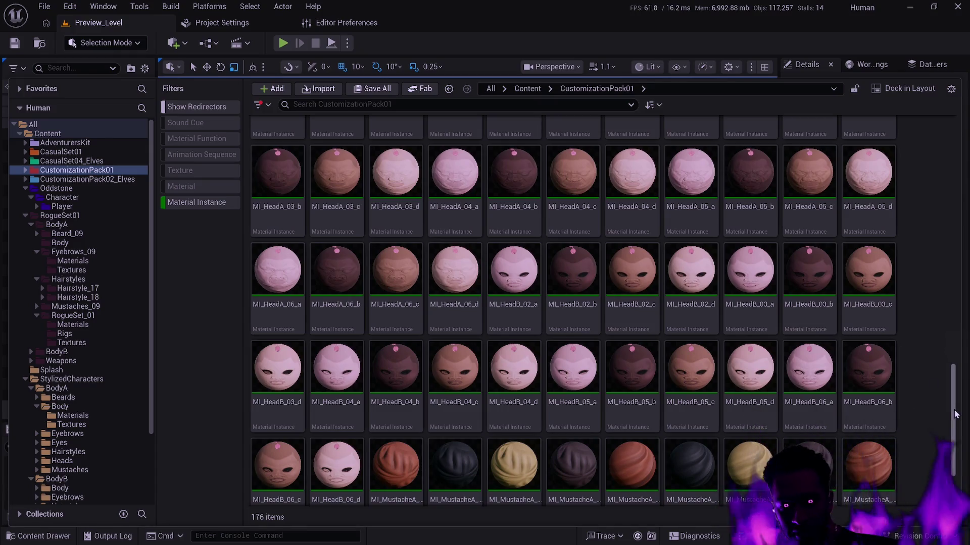
{"action": "scroll", "coordinate": [888, 354], "scroll_direction": "down", "scroll_amount": 1}
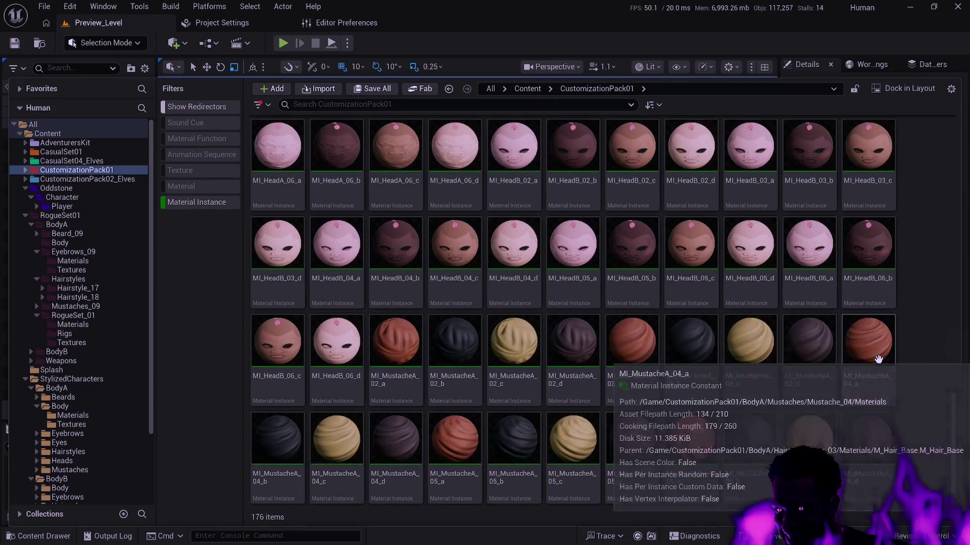
{"action": "scroll", "coordinate": [878, 362], "scroll_direction": "up", "scroll_amount": 5}
{"action": "scroll", "coordinate": [872, 369], "scroll_direction": "up", "scroll_amount": 15}
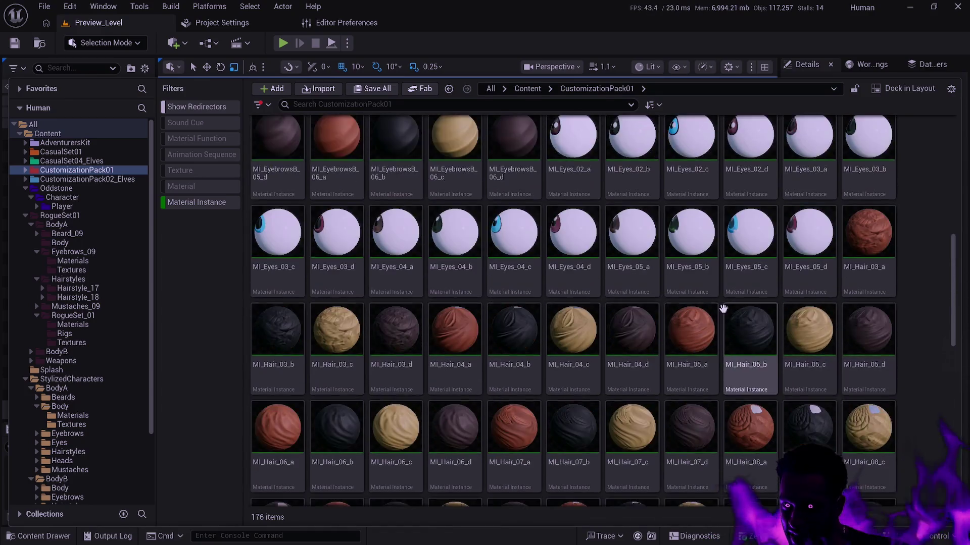
{"action": "left_click", "coordinate": [37, 206]}
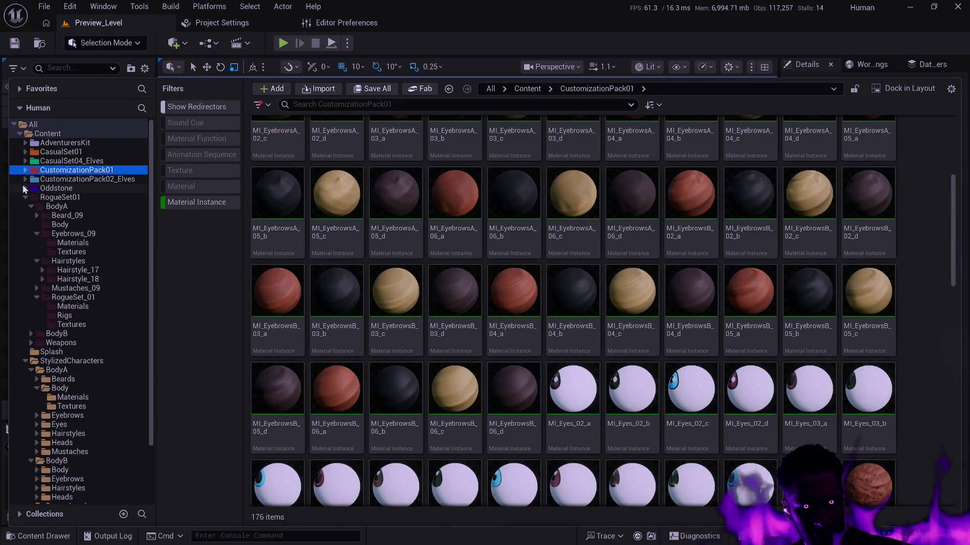
- Open Oddstone/Character/Player and clear the Material Instance filter so folders show
{"action": "left_click", "coordinate": [63, 215]}
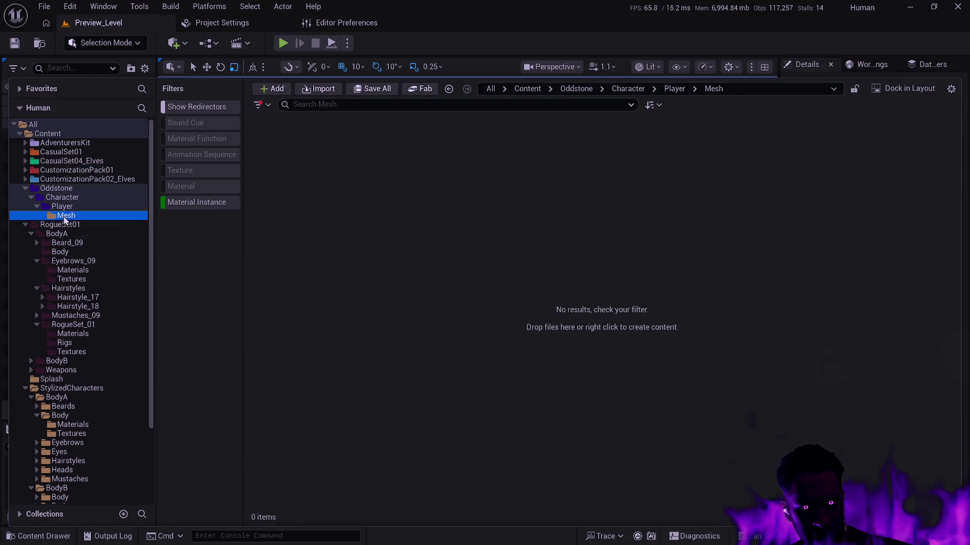
{"action": "left_click", "coordinate": [65, 206]}
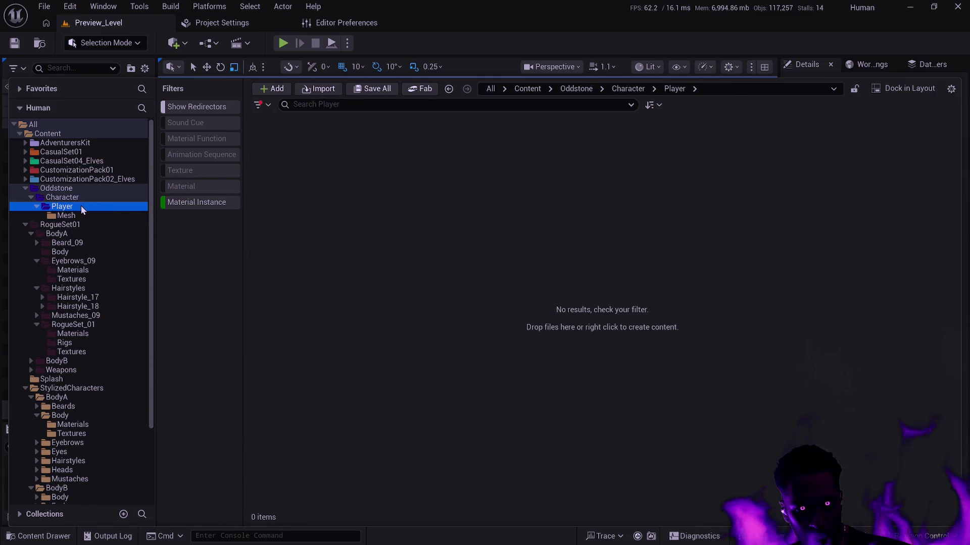
{"action": "left_click", "coordinate": [197, 202]}
{"action": "left_click", "coordinate": [277, 147]}
{"action": "left_click", "coordinate": [339, 160]}
- Rename the Mesh folder inside Player to BodyA
{"action": "key", "text": "ctrl+a"}
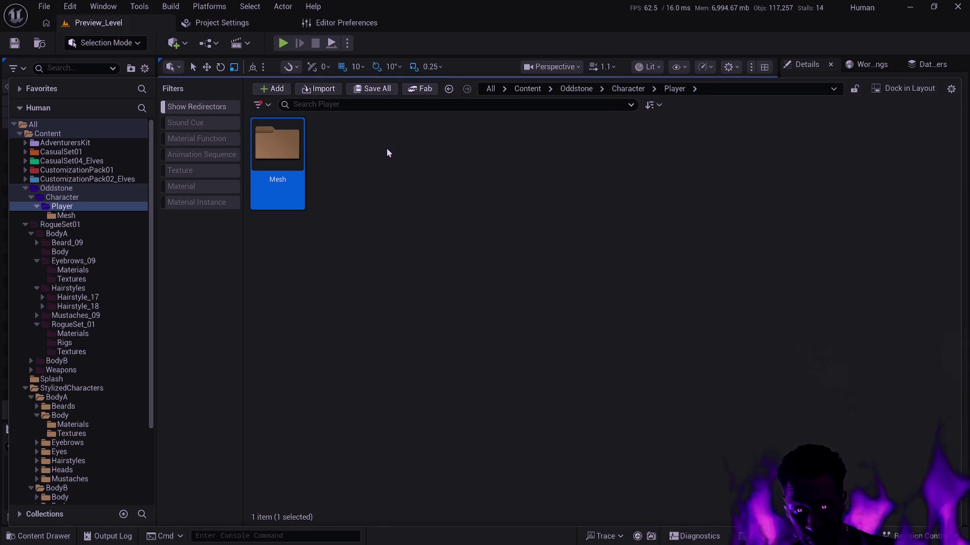
{"action": "left_click", "coordinate": [316, 153]}
{"action": "left_click", "coordinate": [285, 155]}
{"action": "key", "text": "F2"}
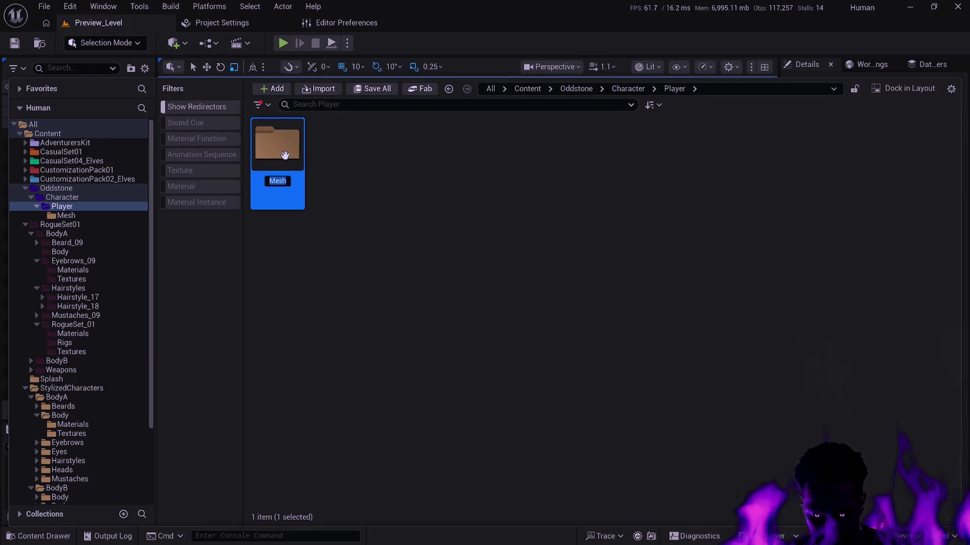
{"action": "type", "text": "BodyA"}
{"action": "key", "text": "Return"}
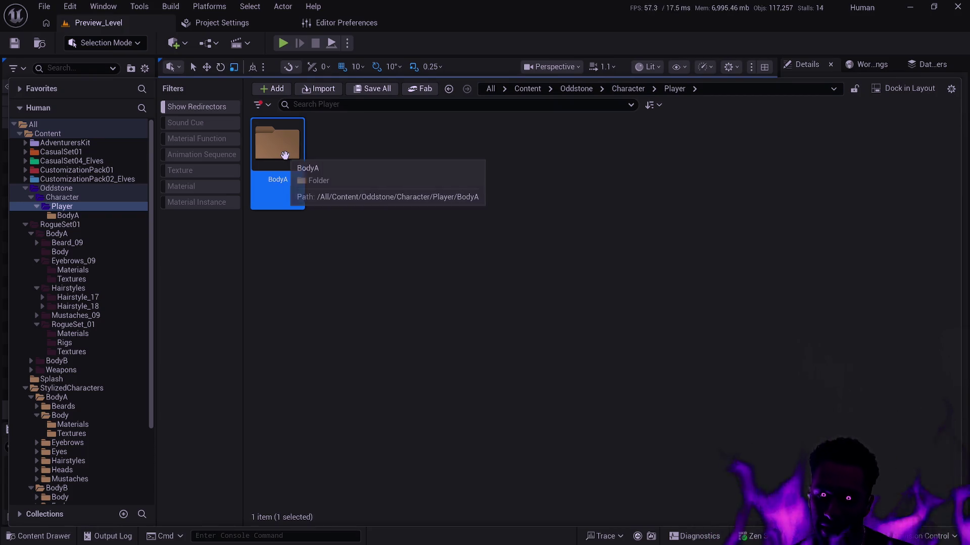
- Create a new folder named BodyB beside BodyA, then open the empty BodyA folder
{"action": "left_click", "coordinate": [354, 187]}
{"action": "right_click", "coordinate": [322, 171]}
{"action": "key", "text": "Escape"}
{"action": "key", "text": "ctrl+shift+n"}
{"action": "type", "text": "Body"}
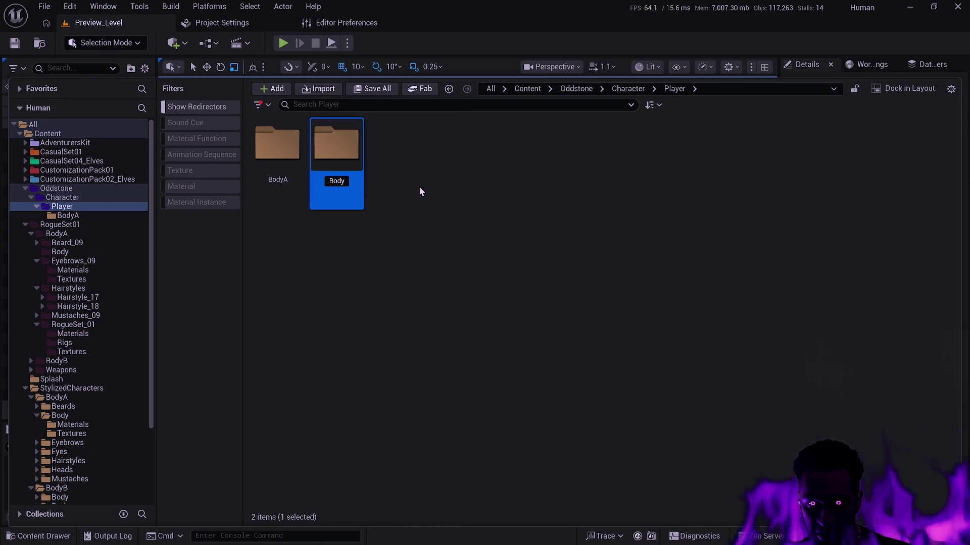
{"action": "type", "text": "B"}
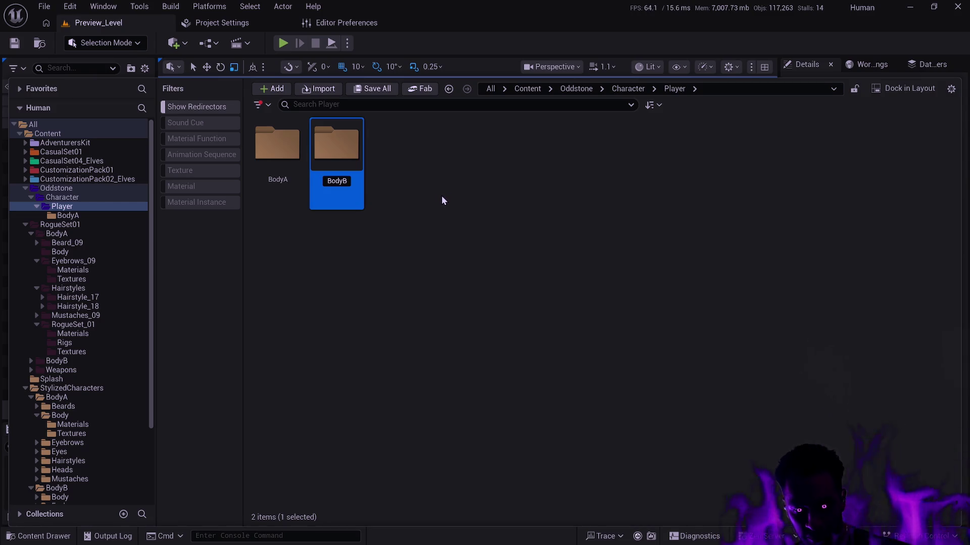
{"action": "key", "text": "Return"}
{"action": "left_click", "coordinate": [255, 207]}
{"action": "left_click", "coordinate": [86, 216]}
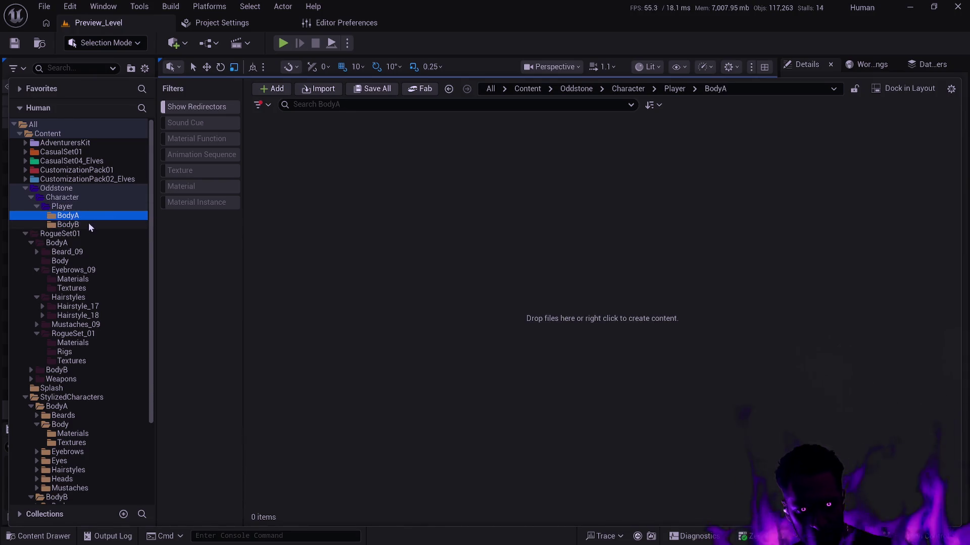
- Colour the BodyA and BodyB folders purple, then return to the Player folder's contents
{"action": "left_click", "coordinate": [90, 226], "text": "ctrl"}
{"action": "right_click", "coordinate": [86, 217]}
{"action": "mouse_move", "coordinate": [192, 331]}
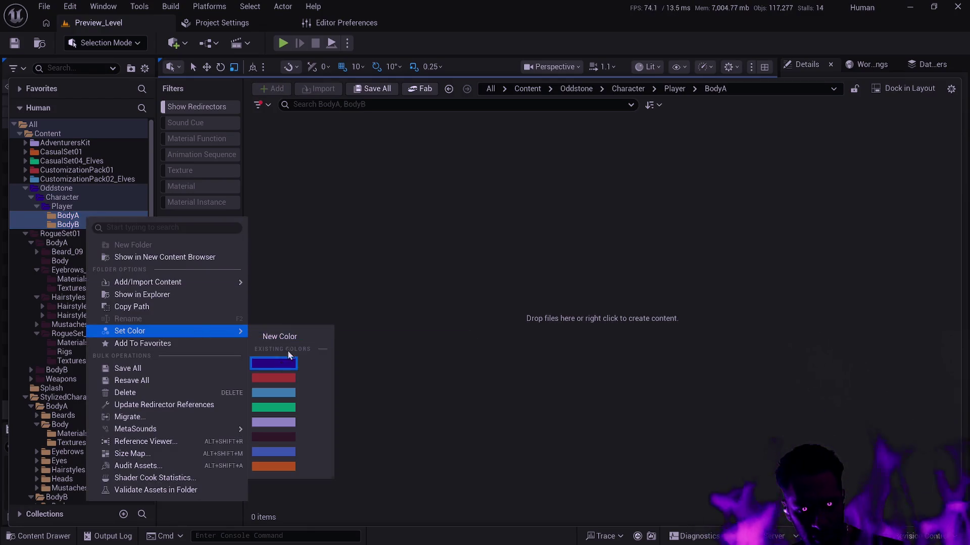
{"action": "left_click", "coordinate": [282, 364]}
{"action": "left_click", "coordinate": [89, 208]}
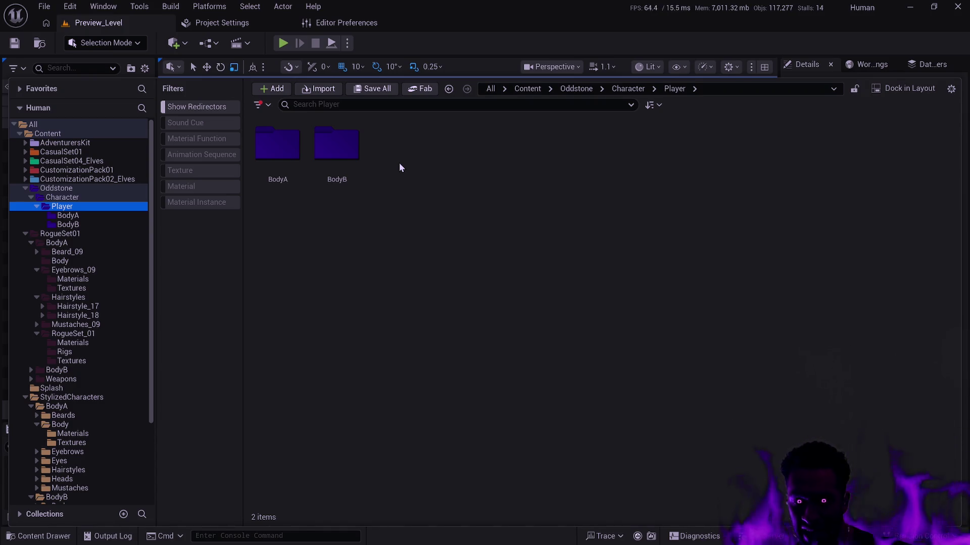
{"action": "left_click", "coordinate": [346, 172]}
- Select the BodyB folder, clear the selection, and open BodyA under Player
{"action": "left_click_drag", "start_coordinate": [296, 162], "coordinate": [314, 162]}
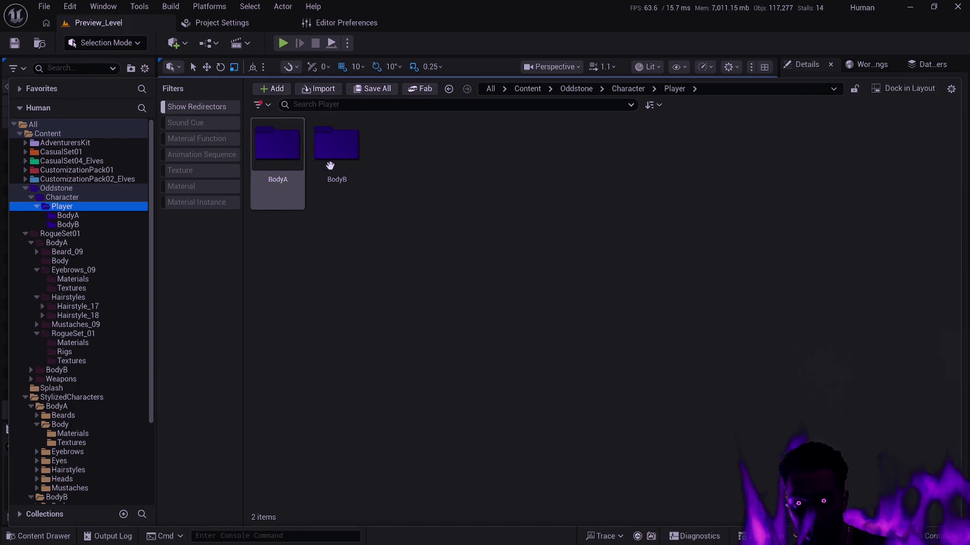
{"action": "left_click", "coordinate": [328, 170]}
{"action": "left_click", "coordinate": [508, 241]}
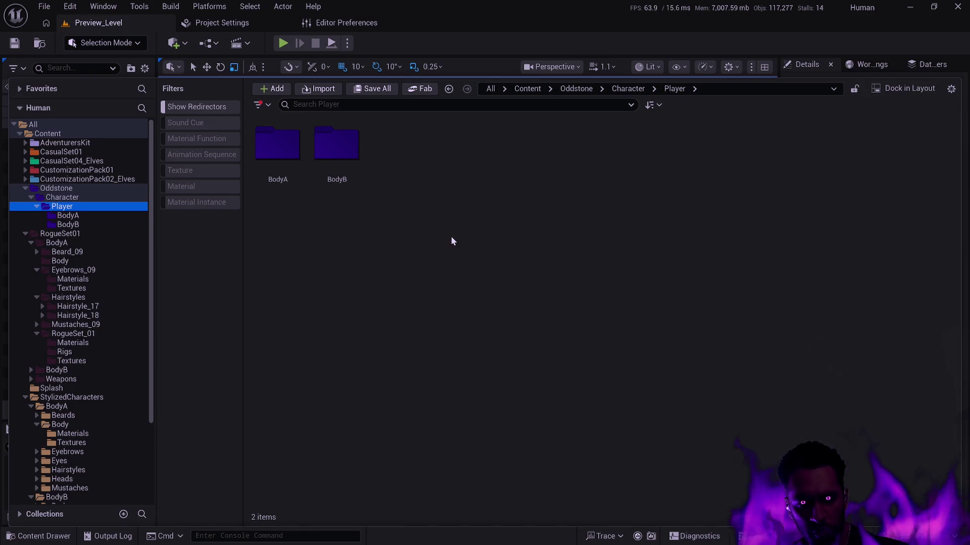
{"action": "left_click", "coordinate": [100, 218]}
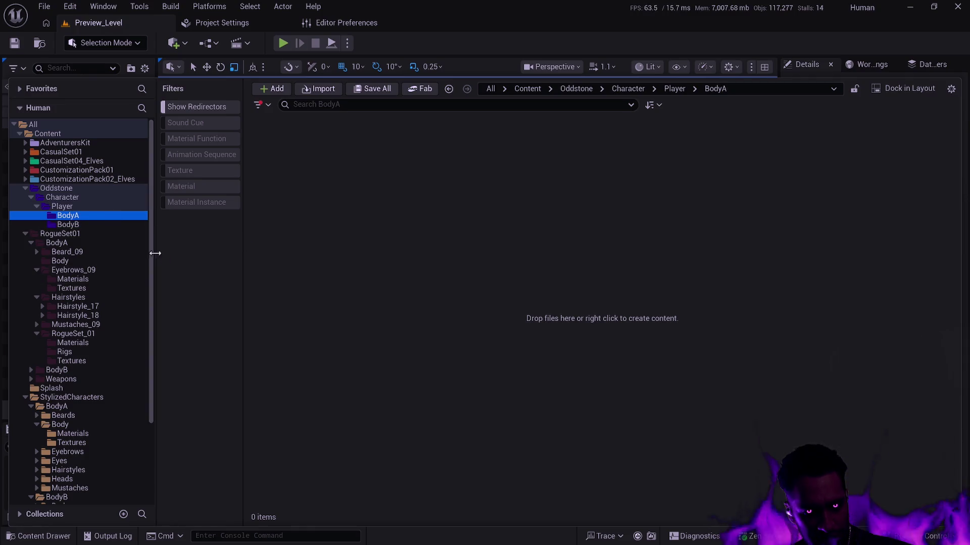
- Collapse RogueSet01, WarriorSet01, BodyA and BodyB, check Demo_Levels' Third_Person and Characters, then open StylizedCharacters
{"action": "left_click", "coordinate": [24, 234]}
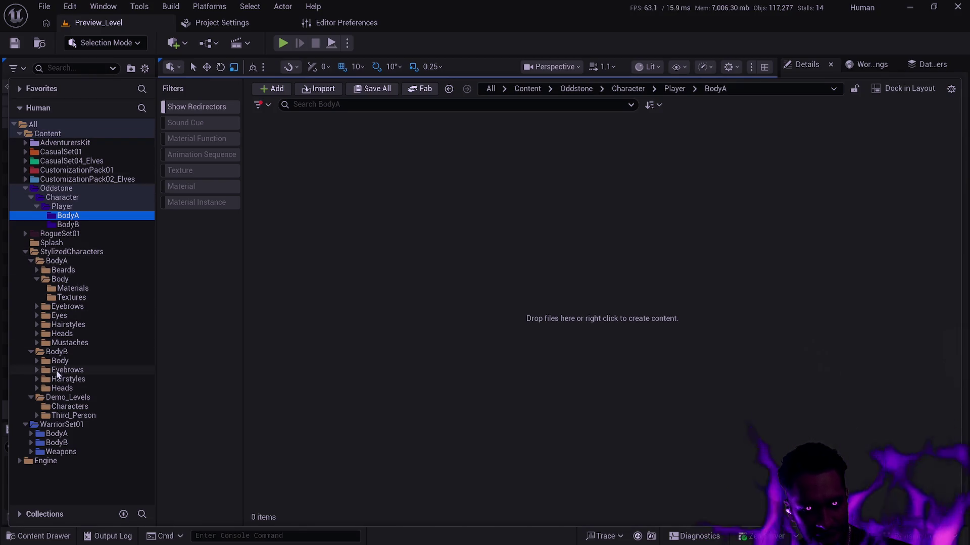
{"action": "left_click", "coordinate": [26, 424]}
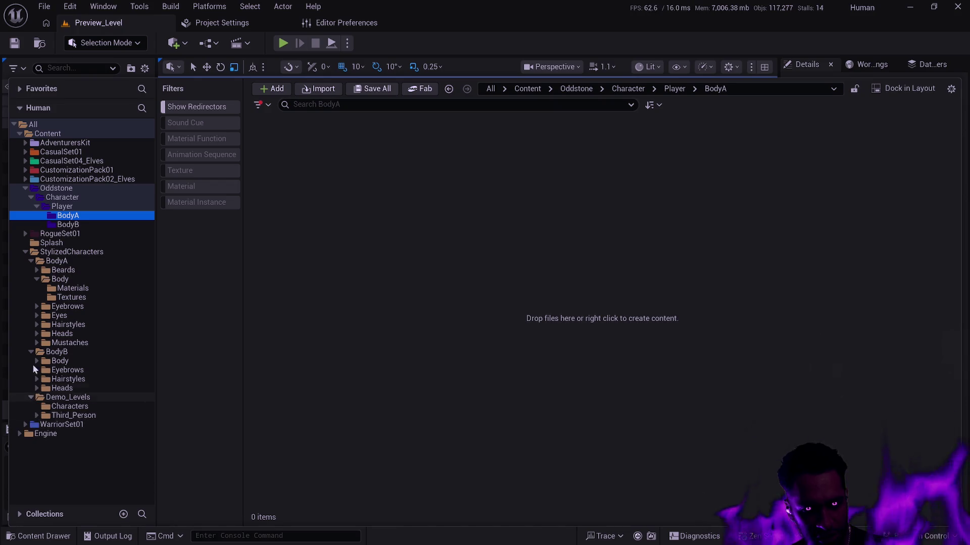
{"action": "left_click", "coordinate": [31, 261]}
{"action": "left_click", "coordinate": [31, 270]}
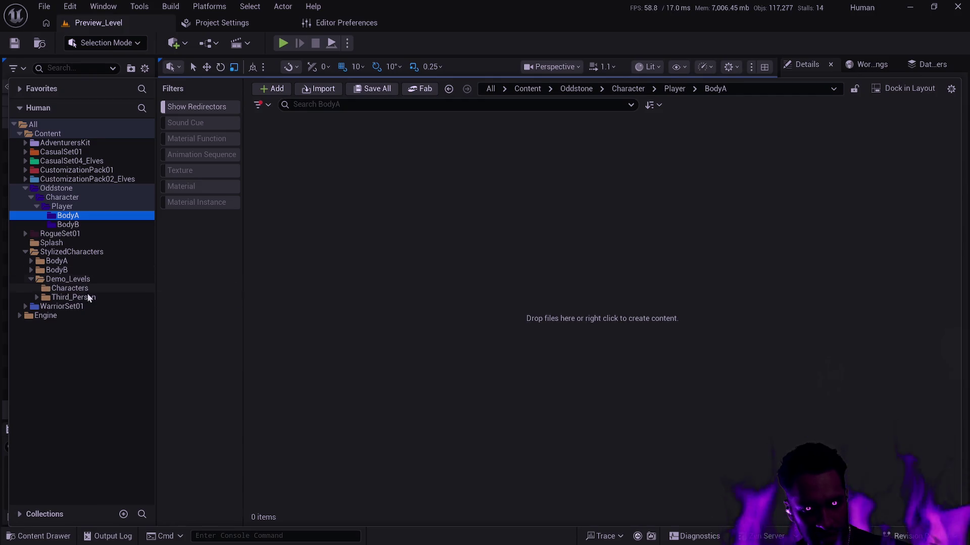
{"action": "left_click", "coordinate": [37, 297]}
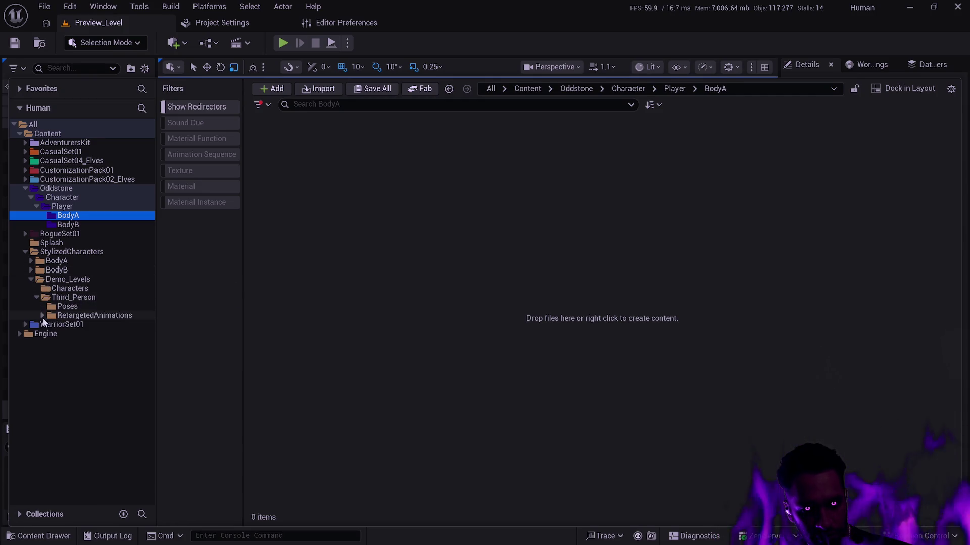
{"action": "left_click", "coordinate": [67, 287]}
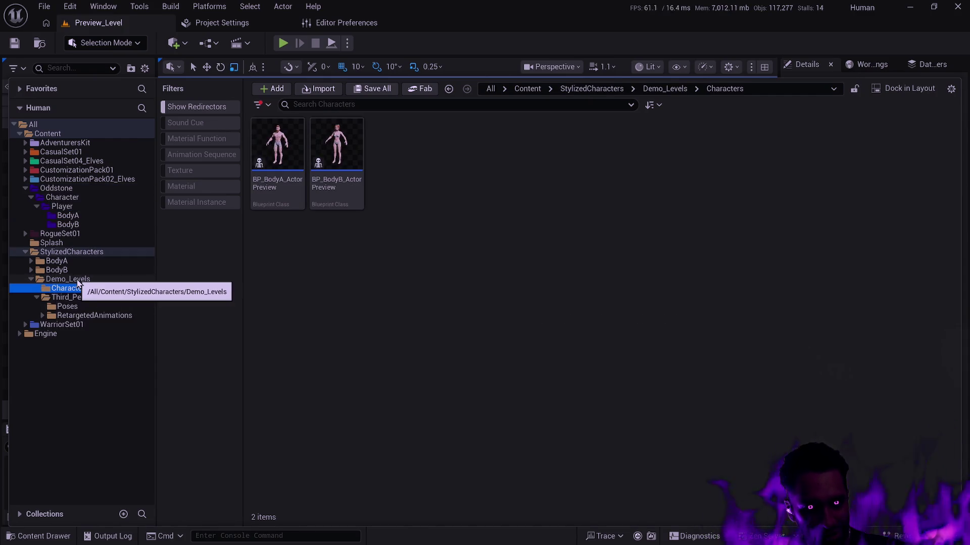
{"action": "left_click", "coordinate": [62, 253]}
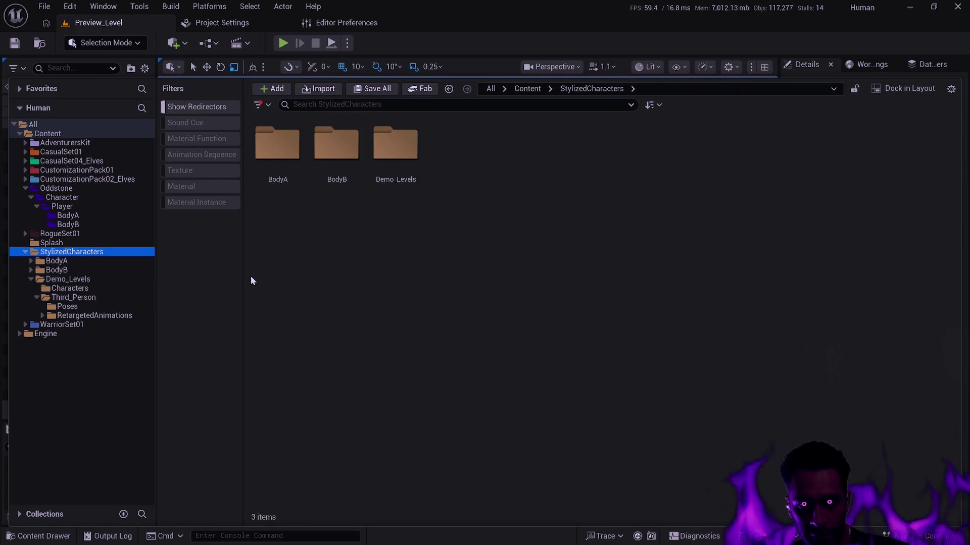
{"action": "left_click", "coordinate": [44, 6]}
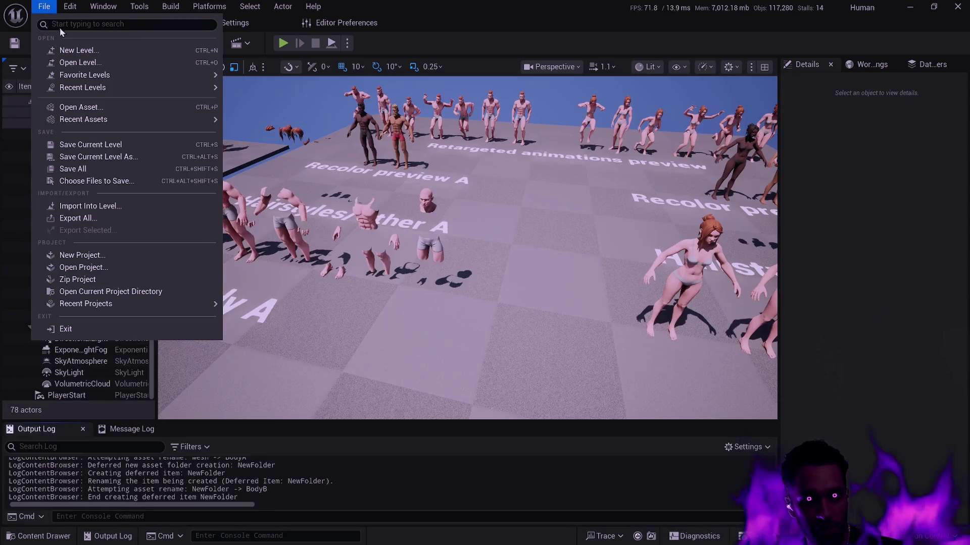
- Create a new Empty Level and reopen the Content Drawer on the StylizedCharacters folder
{"action": "left_click", "coordinate": [68, 51]}
{"action": "scroll", "coordinate": [449, 262], "scroll_direction": "down", "scroll_amount": 2}
{"action": "left_click", "coordinate": [489, 281]}
{"action": "left_click", "coordinate": [503, 341]}
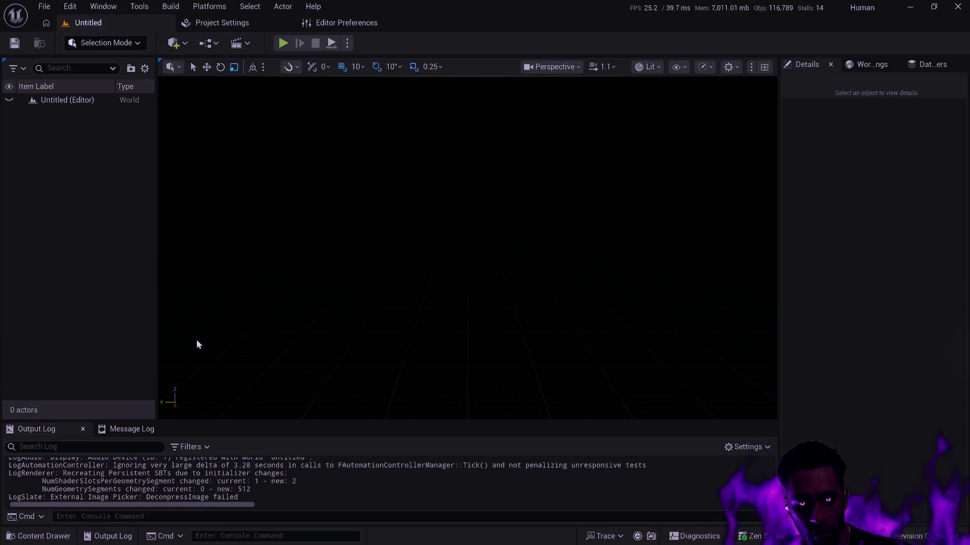
{"action": "key", "text": "ctrl+space"}
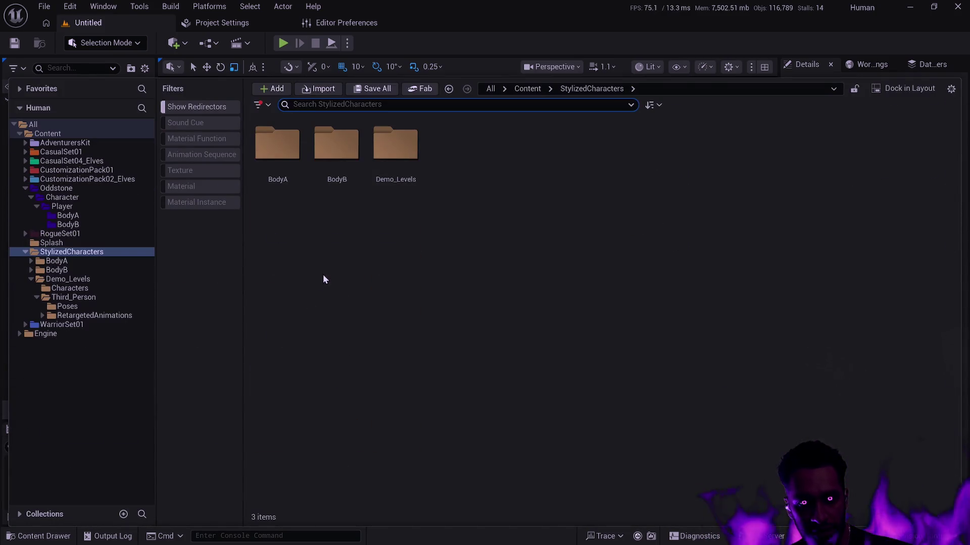
{"action": "left_click", "coordinate": [103, 252]}
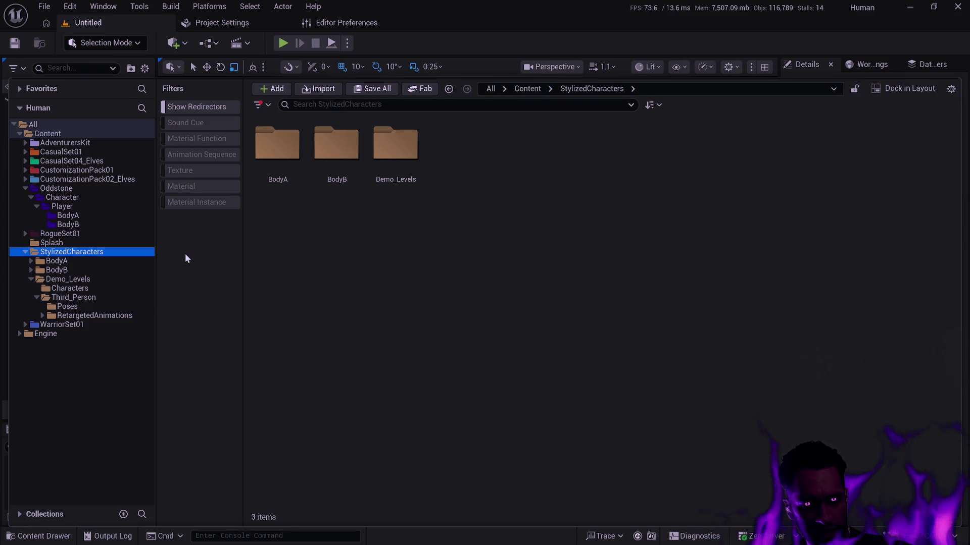
- Force-delete the Characters and Third_Person folders inside Demo_Levels despite remaining references
{"action": "left_click", "coordinate": [76, 288]}
{"action": "left_click", "coordinate": [84, 279]}
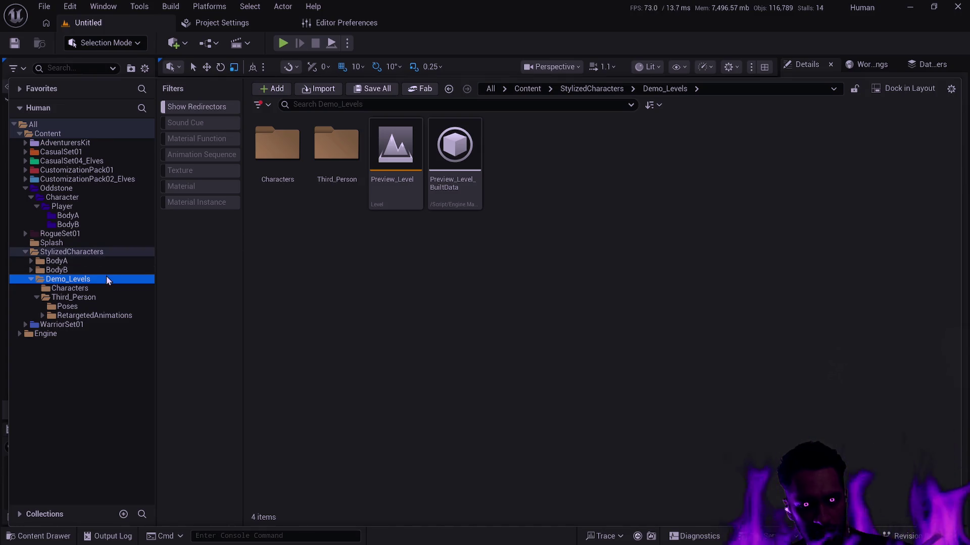
{"action": "left_click", "coordinate": [32, 280]}
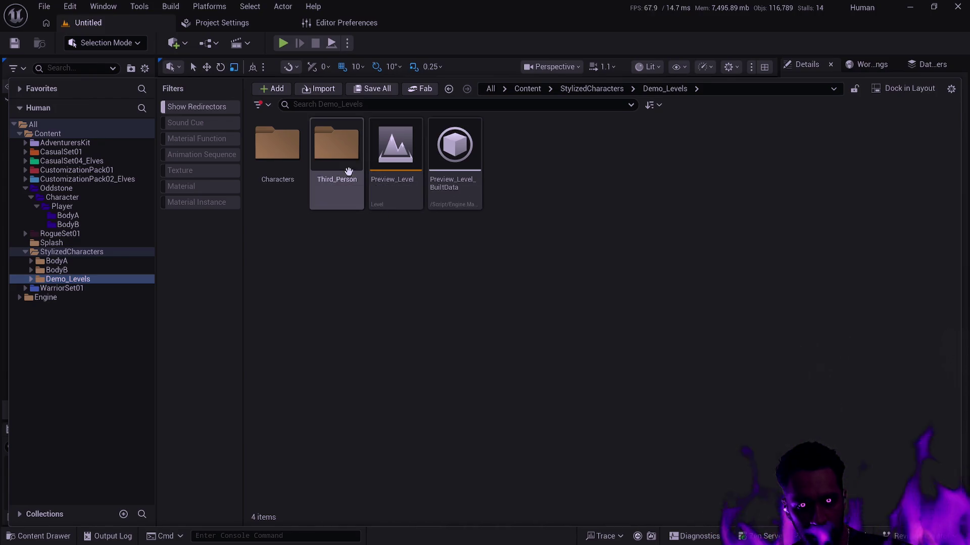
{"action": "left_click", "coordinate": [277, 152]}
{"action": "left_click", "coordinate": [336, 151], "text": "shift"}
{"action": "key", "text": "Delete"}
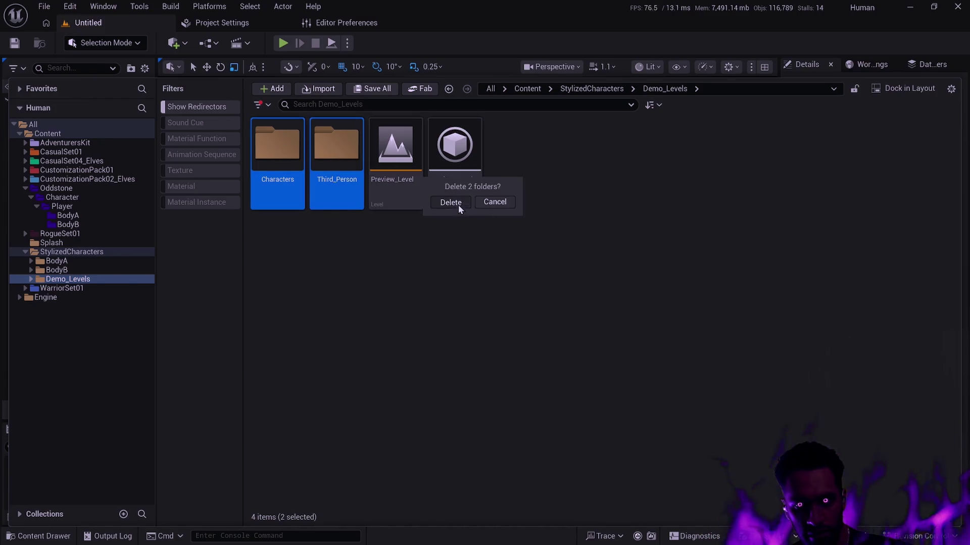
{"action": "left_click", "coordinate": [457, 205]}
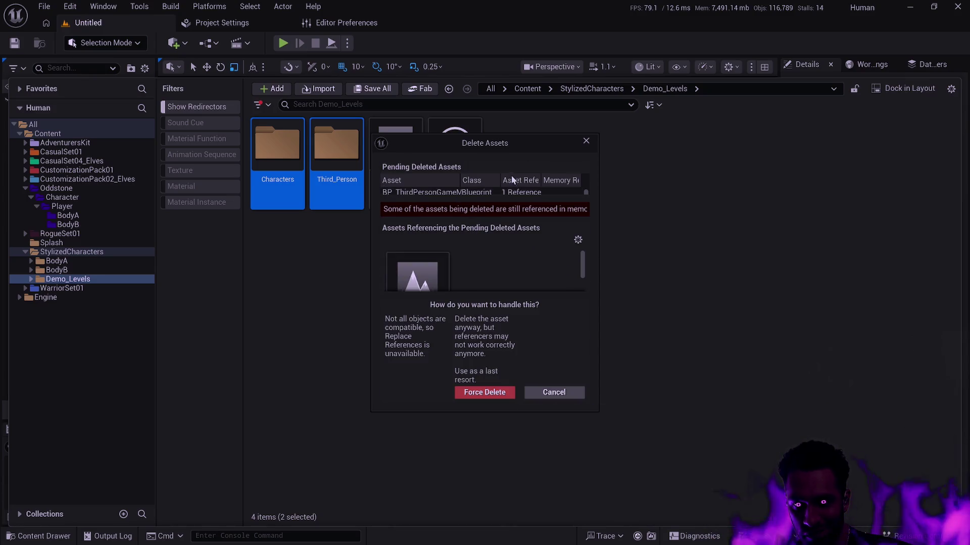
{"action": "left_click_drag", "start_coordinate": [483, 134], "coordinate": [461, 45]}
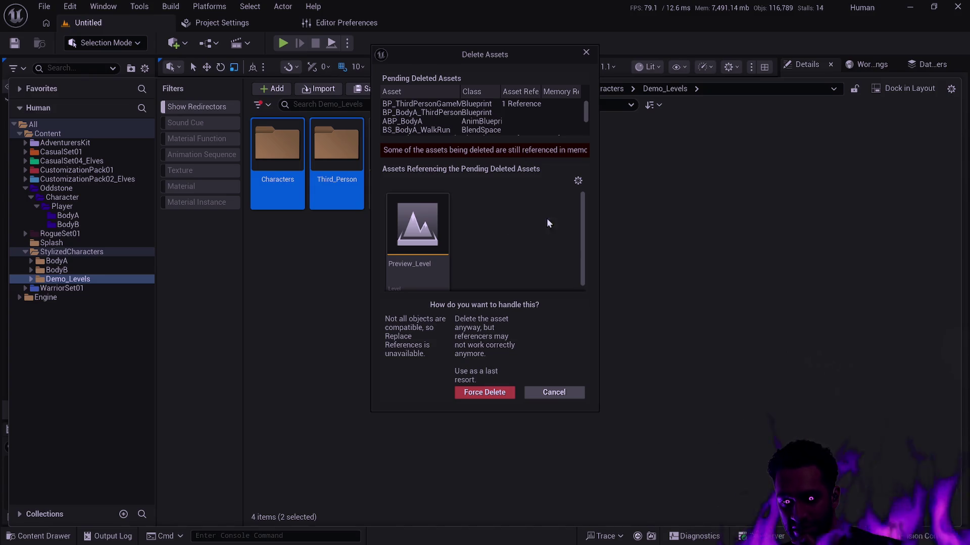
{"action": "left_click", "coordinate": [486, 392]}
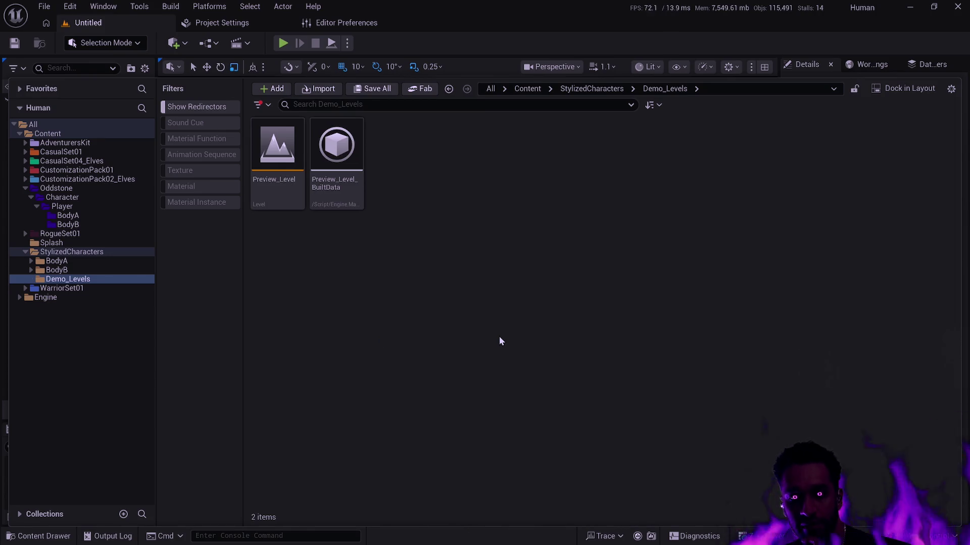
- Delete Preview_Level and its BuiltData asset
{"action": "left_click", "coordinate": [336, 204]}
{"action": "left_click", "coordinate": [281, 204], "text": "ctrl"}
{"action": "key", "text": "Delete"}
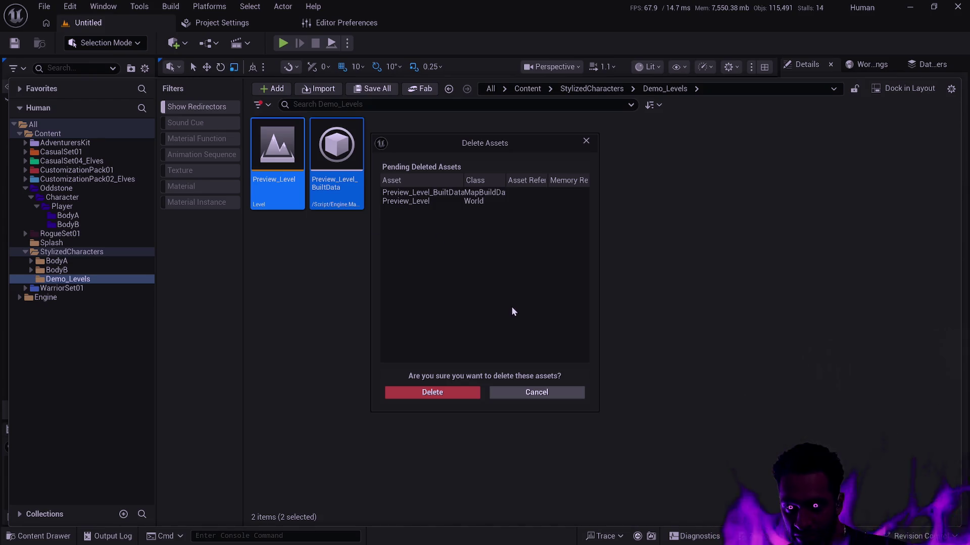
{"action": "left_click", "coordinate": [465, 393]}
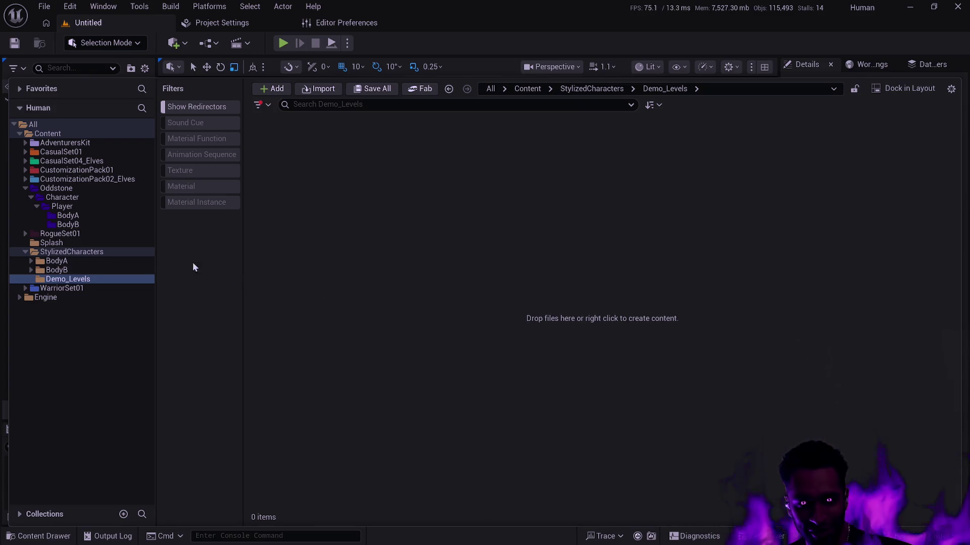
- Delete the now-empty Demo_Levels folder from StylizedCharacters
{"action": "left_click", "coordinate": [75, 253]}
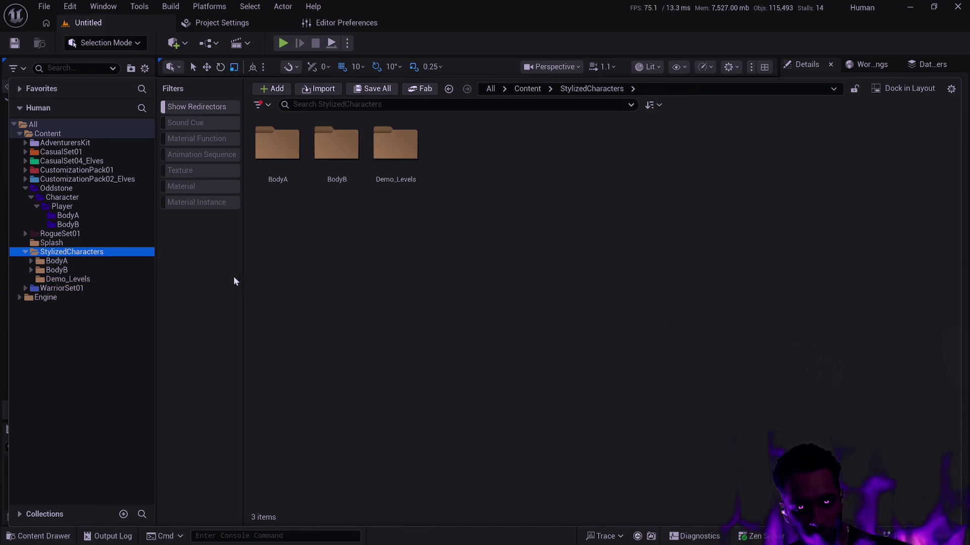
{"action": "left_click", "coordinate": [94, 281]}
{"action": "left_click", "coordinate": [45, 297]}
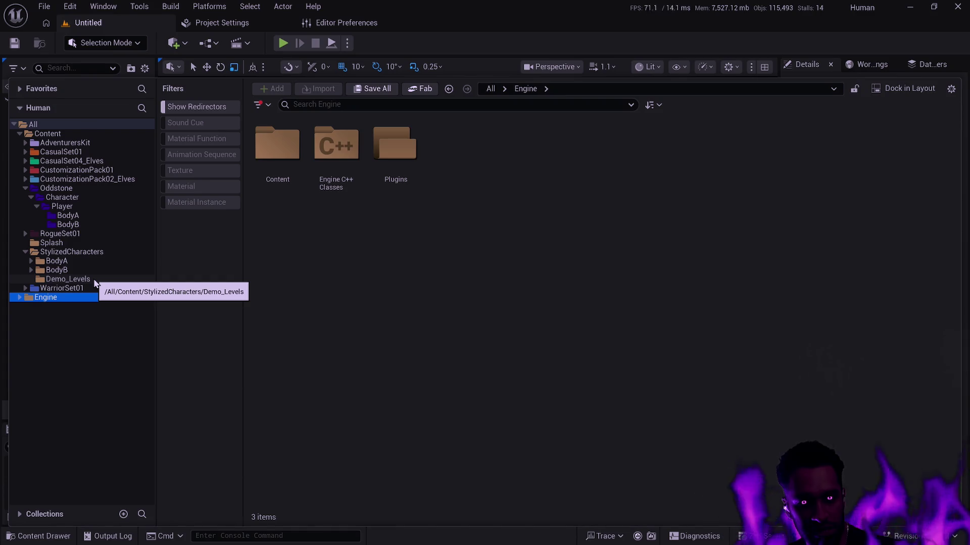
{"action": "left_click", "coordinate": [95, 280]}
{"action": "key", "text": "Delete"}
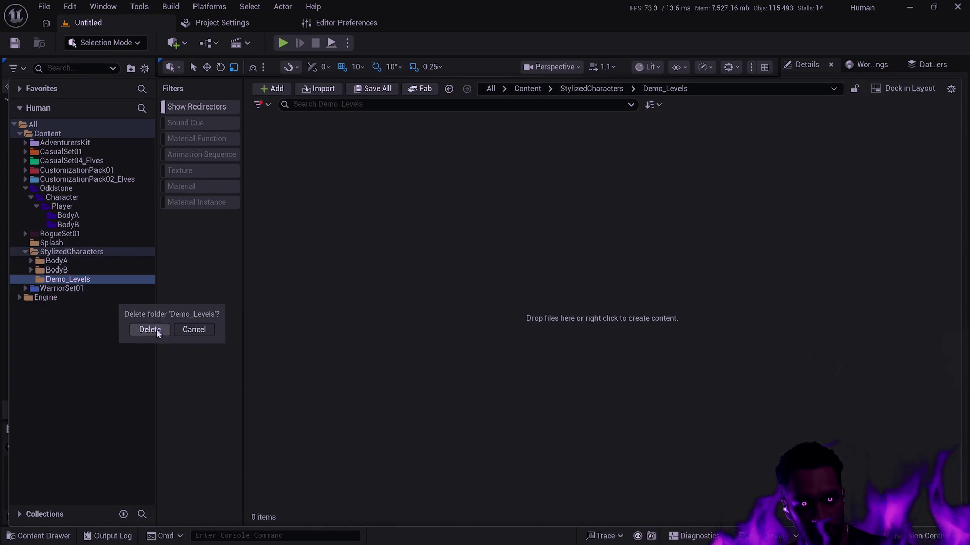
{"action": "left_click", "coordinate": [150, 329]}
{"action": "left_click", "coordinate": [91, 253]}
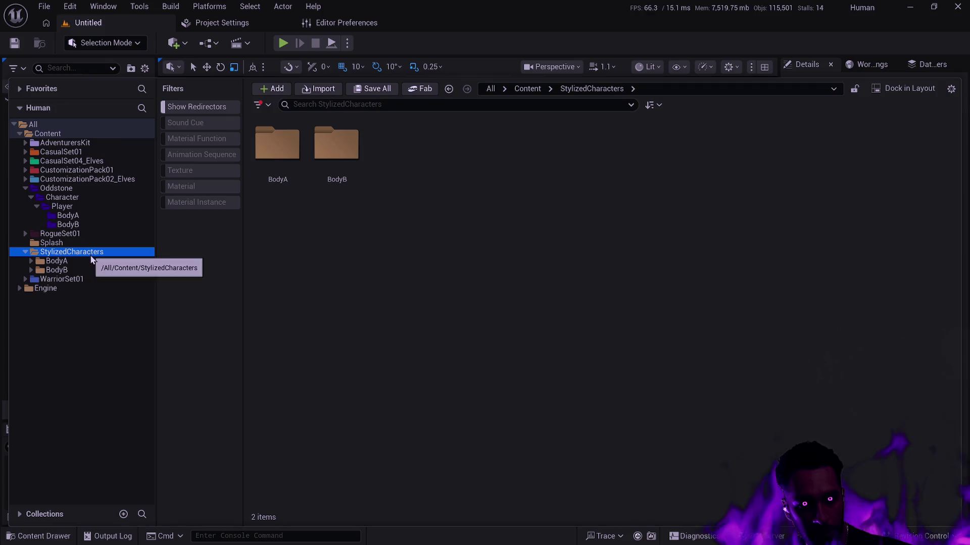
- Open StylizedCharacters/BodyA and peek inside its Body subfolder
{"action": "left_click", "coordinate": [89, 261]}
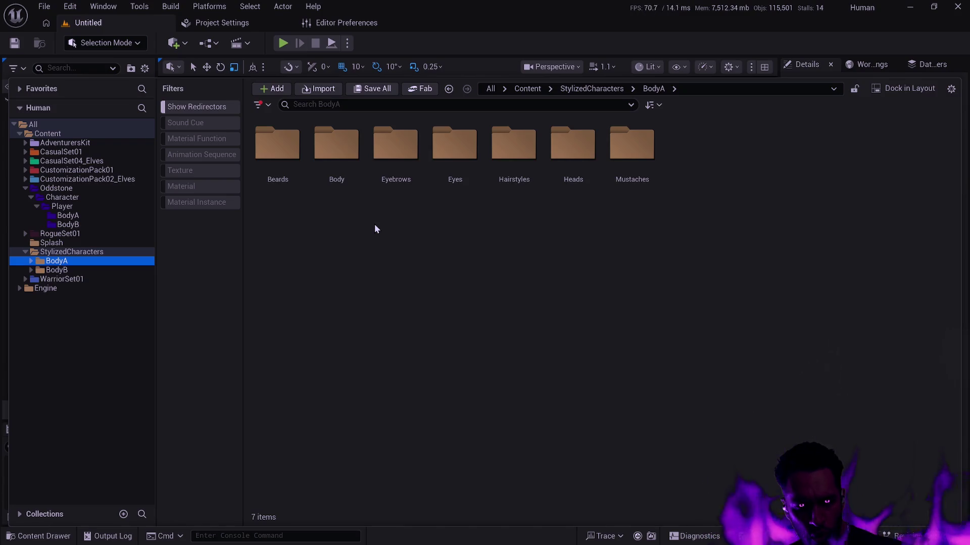
{"action": "left_click", "coordinate": [333, 161]}
{"action": "double_click", "coordinate": [333, 161]}
{"action": "key", "text": "alt+Left"}
- Move all seven BodyA subfolders into Oddstone/Character/Player/BodyA
{"action": "left_click", "coordinate": [420, 248]}
{"action": "left_click", "coordinate": [37, 279]}
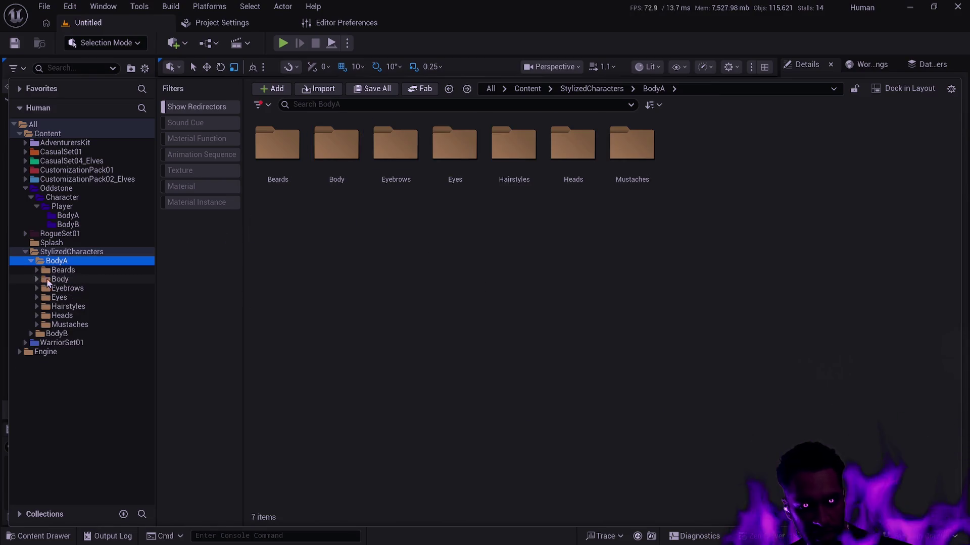
{"action": "left_click", "coordinate": [333, 273]}
{"action": "key", "text": "ctrl+a"}
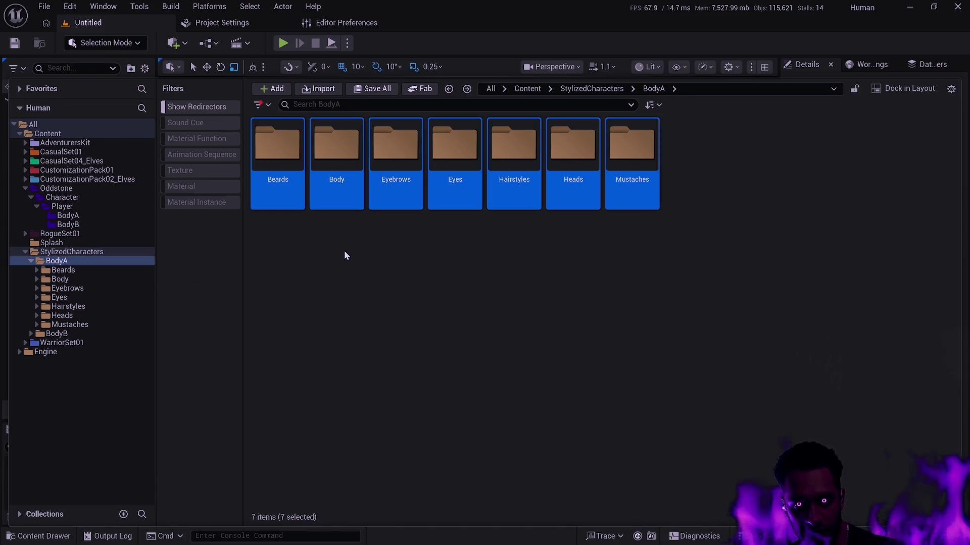
{"action": "mouse_move", "coordinate": [270, 156]}
{"action": "left_mouse_down"}
{"action": "mouse_move", "coordinate": [96, 217]}
{"action": "mouse_move", "coordinate": [71, 217]}
{"action": "left_mouse_up"}
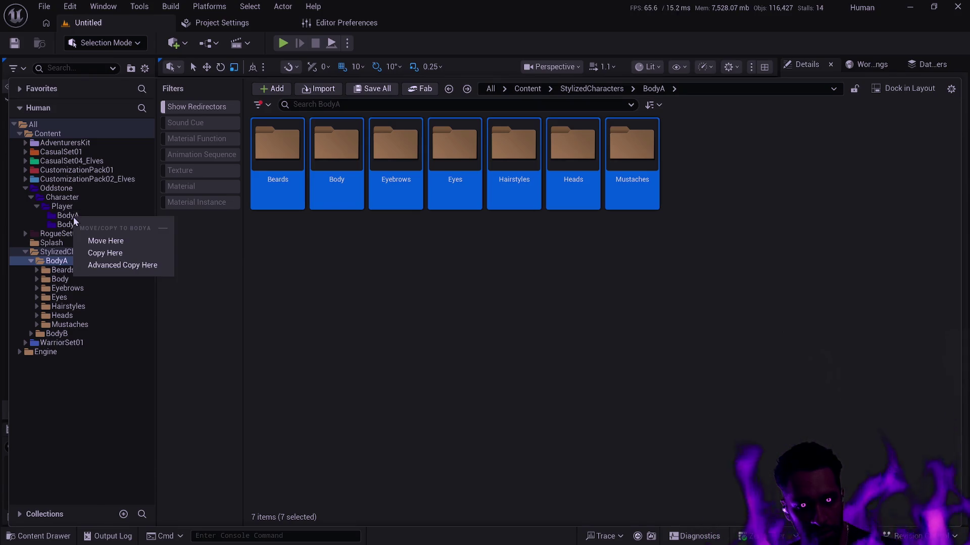
{"action": "left_click", "coordinate": [105, 242]}
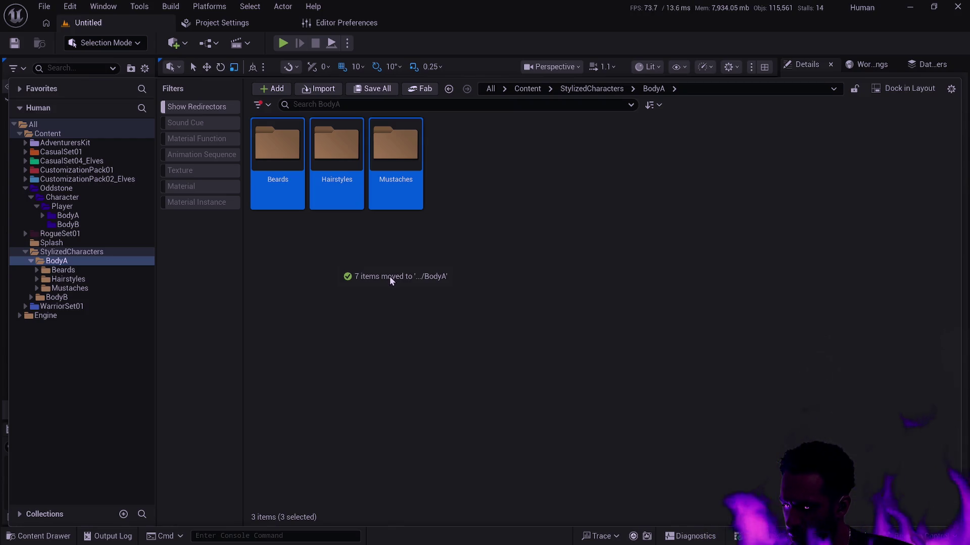
{"action": "left_click", "coordinate": [309, 269]}
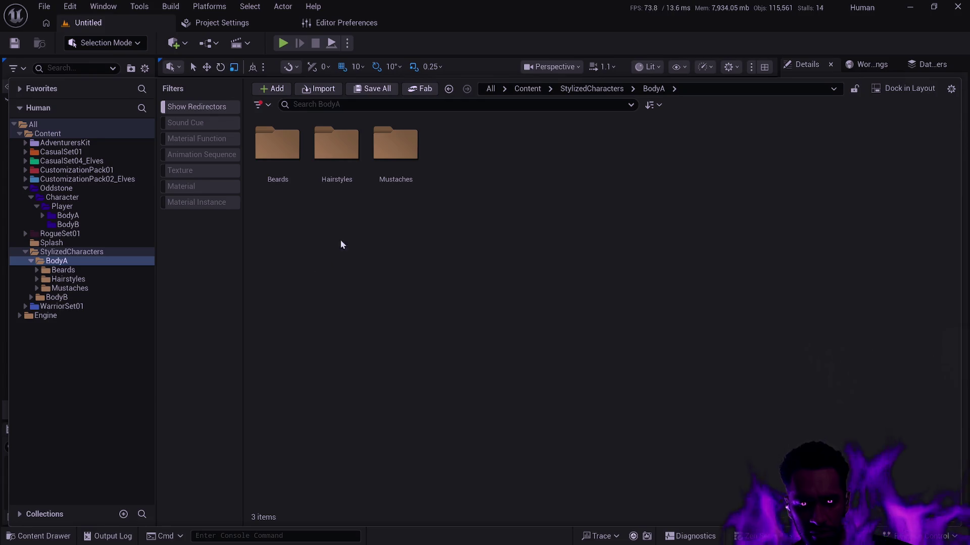
- Inspect the leftover Beard_01 folder's Textures and Materials subfolders
{"action": "left_click", "coordinate": [63, 270]}
{"action": "key", "text": "alt+Left"}
{"action": "double_click", "coordinate": [261, 175]}
{"action": "double_click", "coordinate": [261, 175]}
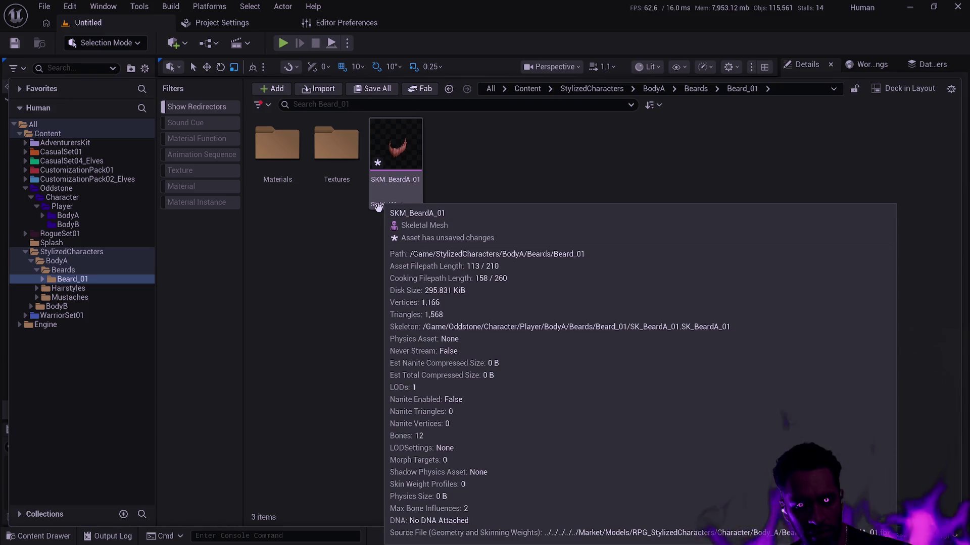
{"action": "double_click", "coordinate": [356, 183]}
{"action": "key", "text": "alt+Left"}
{"action": "double_click", "coordinate": [295, 172]}
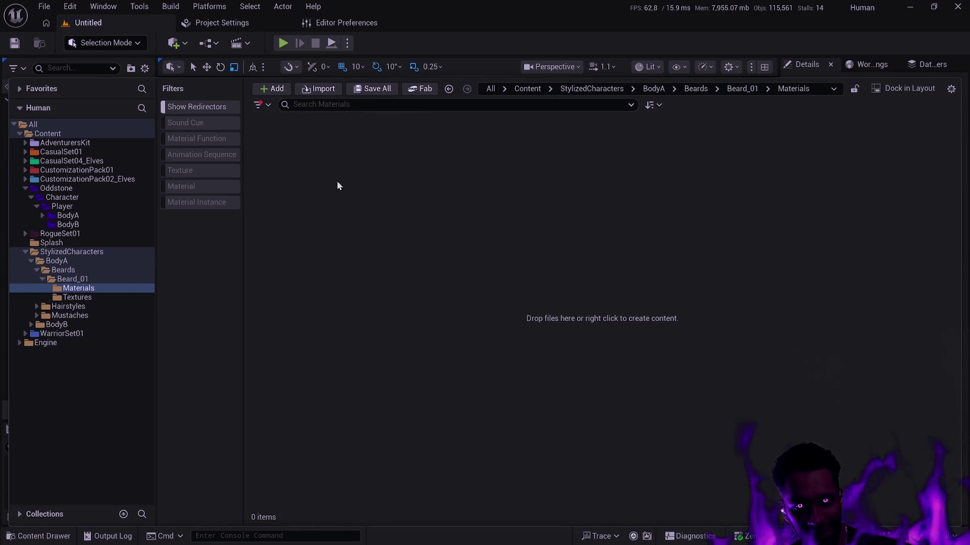
{"action": "key", "text": "alt+Left"}
{"action": "key", "text": "alt+Right"}
{"action": "key", "text": "alt+Left"}
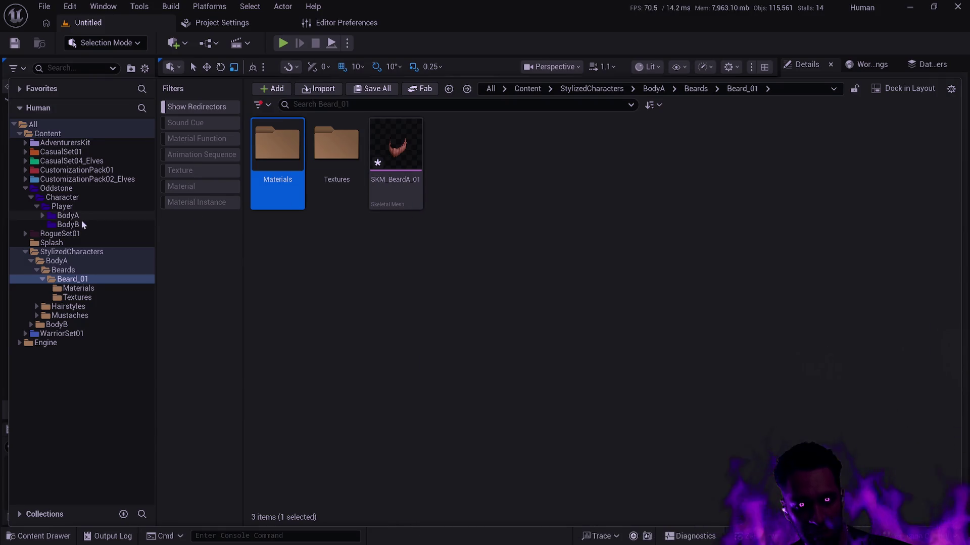
- Compare Oddstone's moved Beard_01 with the leftover copy, then check the leftover Hairstyle_01 folder
{"action": "left_click", "coordinate": [42, 215]}
{"action": "left_click", "coordinate": [73, 224]}
{"action": "left_click", "coordinate": [289, 158]}
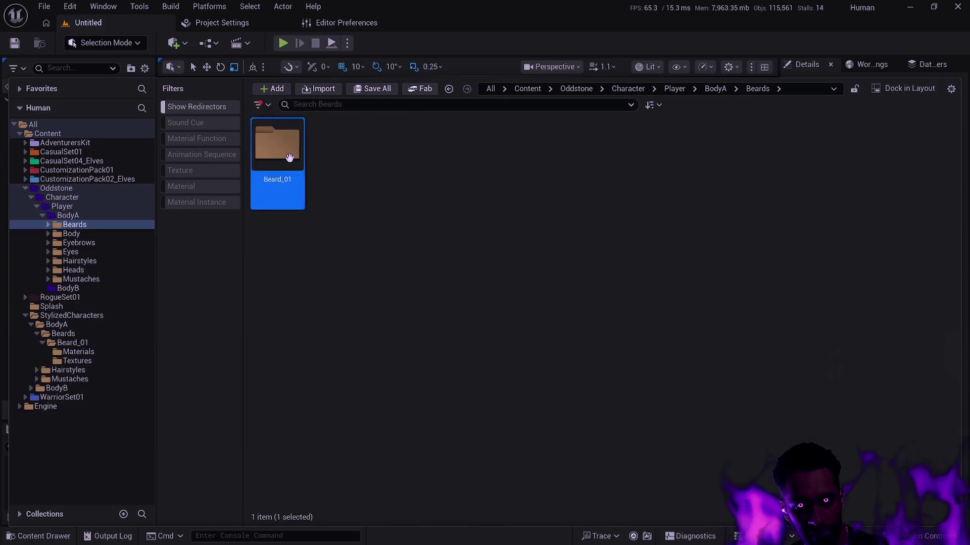
{"action": "double_click", "coordinate": [289, 158]}
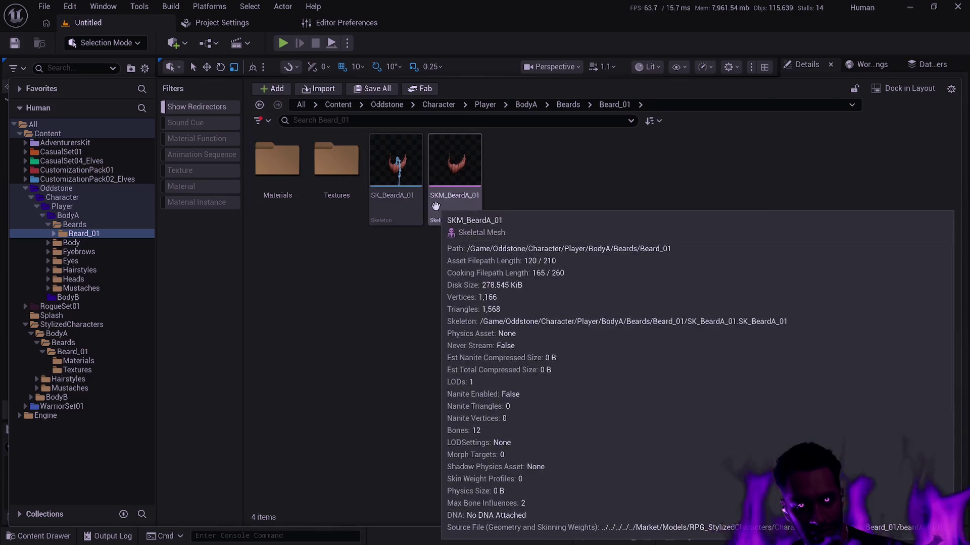
{"action": "double_click", "coordinate": [447, 207]}
{"action": "key", "text": "BackSpace"}
{"action": "key", "text": "BackSpace"}
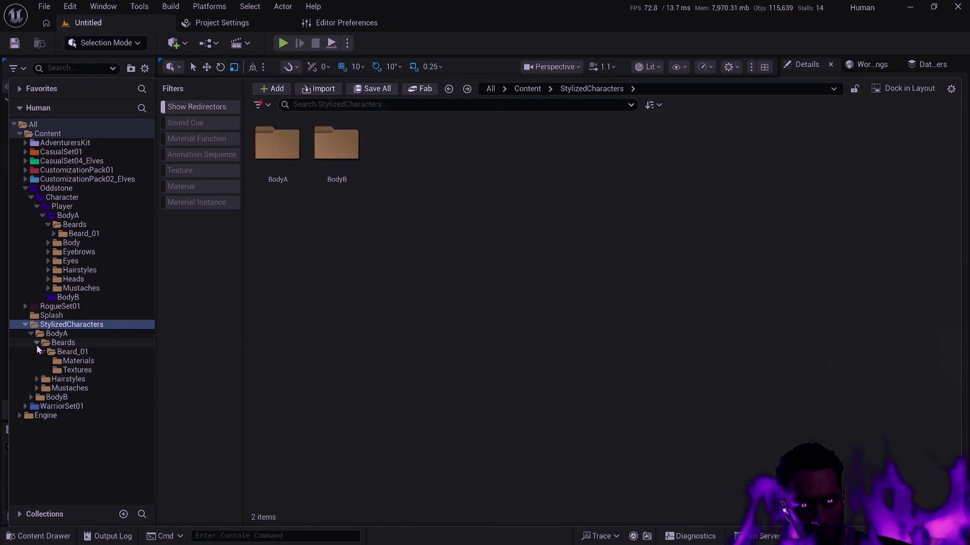
{"action": "left_click", "coordinate": [83, 368]}
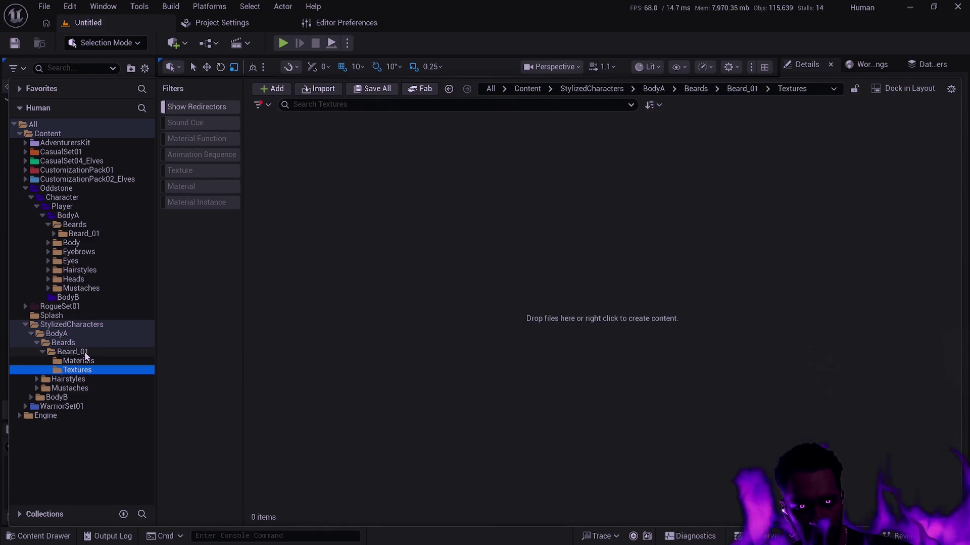
{"action": "double_click", "coordinate": [76, 343]}
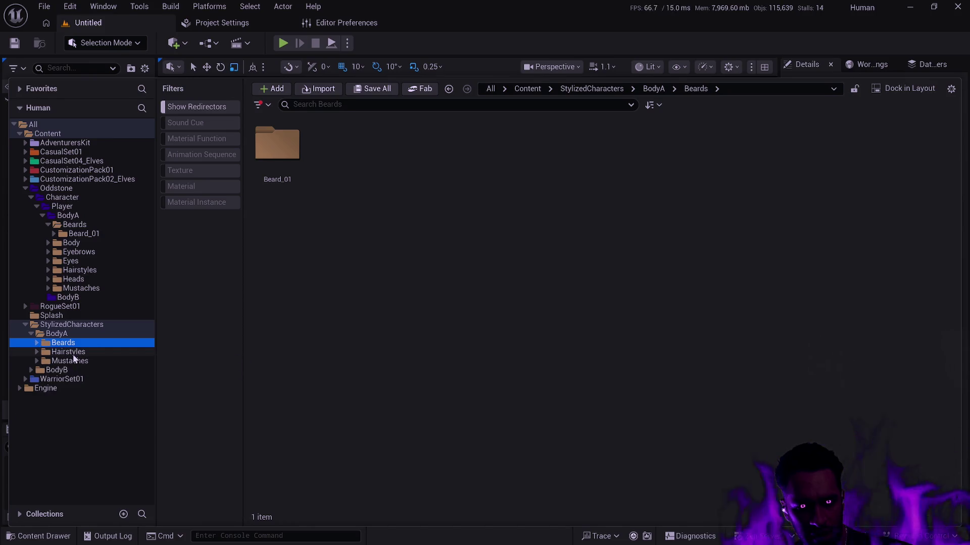
{"action": "left_click", "coordinate": [74, 354]}
{"action": "double_click", "coordinate": [277, 147]}
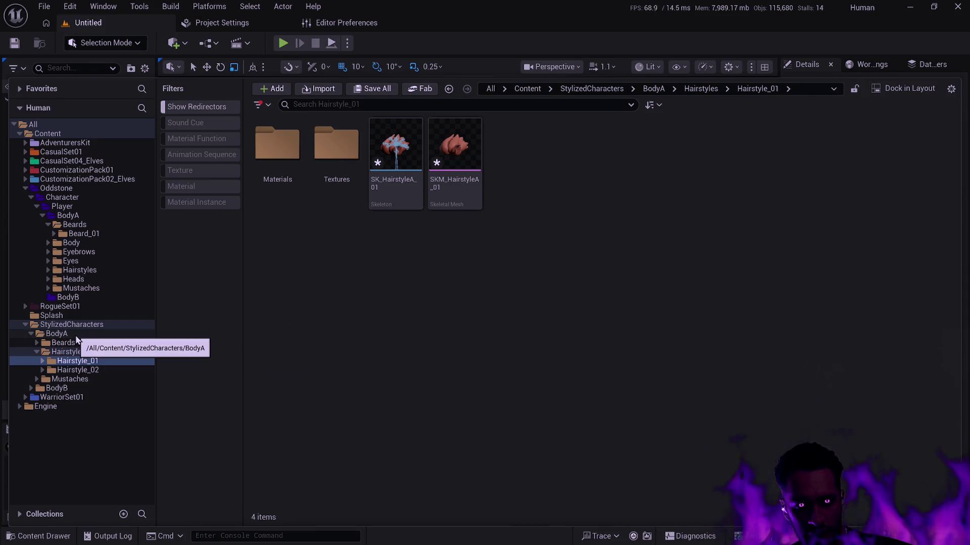
- Compare the leftover Mustache_01 folder against Oddstone's Mustache_01
{"action": "left_click", "coordinate": [49, 289]}
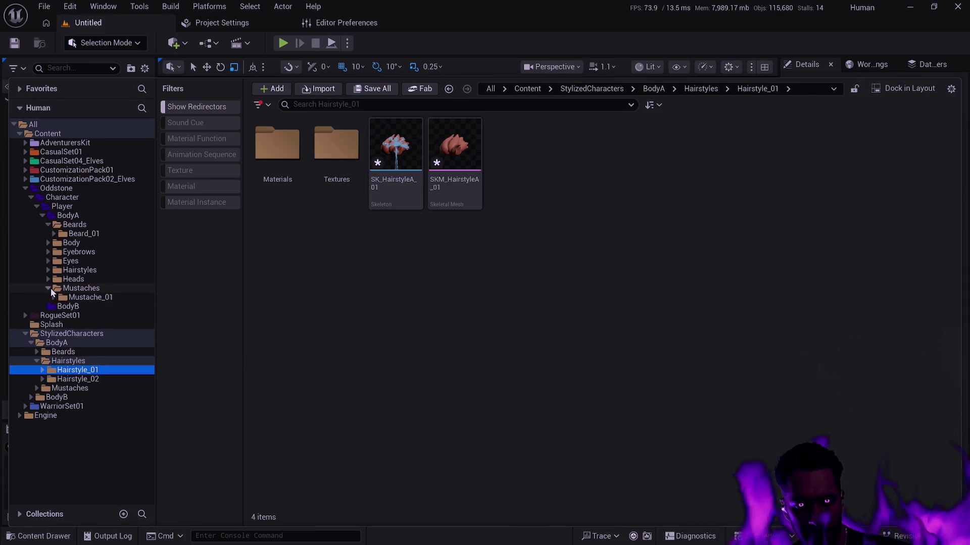
{"action": "left_click", "coordinate": [36, 388]}
{"action": "left_click", "coordinate": [42, 397]}
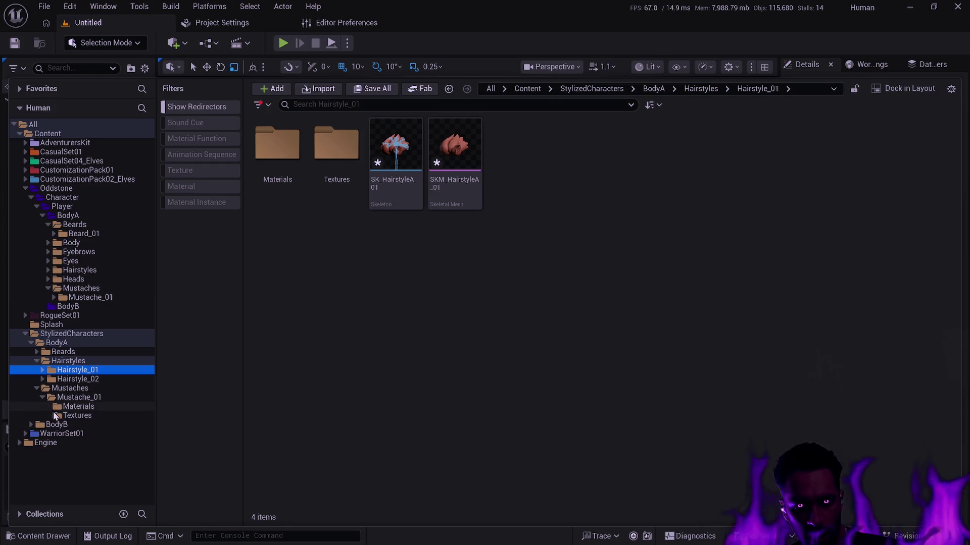
{"action": "left_click", "coordinate": [91, 298]}
{"action": "left_click", "coordinate": [96, 398]}
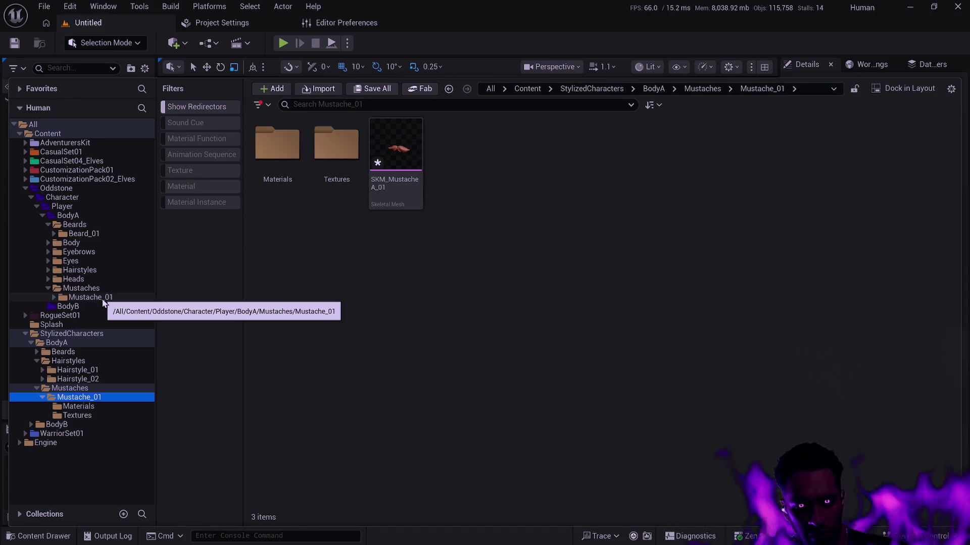
{"action": "left_click", "coordinate": [91, 298]}
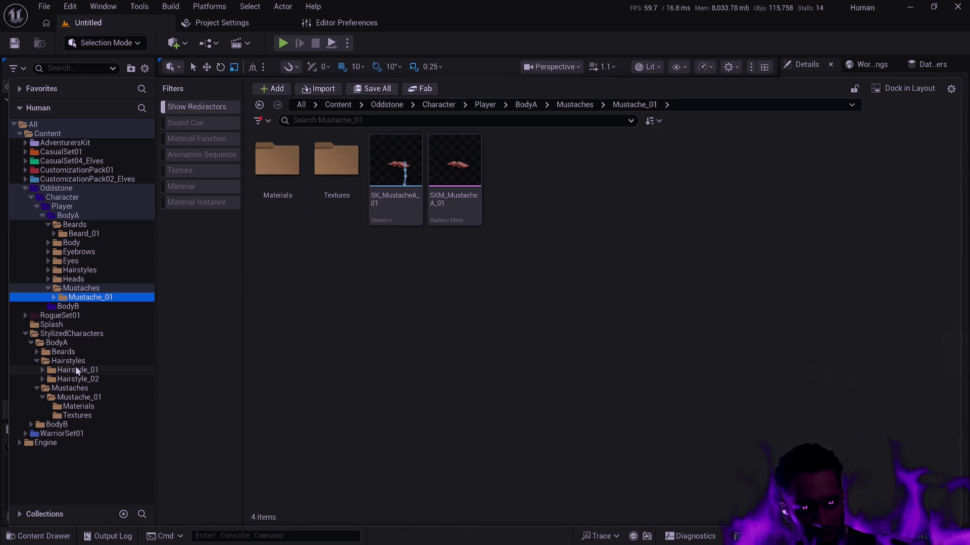
- Force-delete the leftover StylizedCharacters/BodyA folder despite its remaining references
{"action": "left_click", "coordinate": [31, 343]}
{"action": "left_click", "coordinate": [57, 343]}
{"action": "key", "text": "Delete"}
{"action": "left_click", "coordinate": [146, 372]}
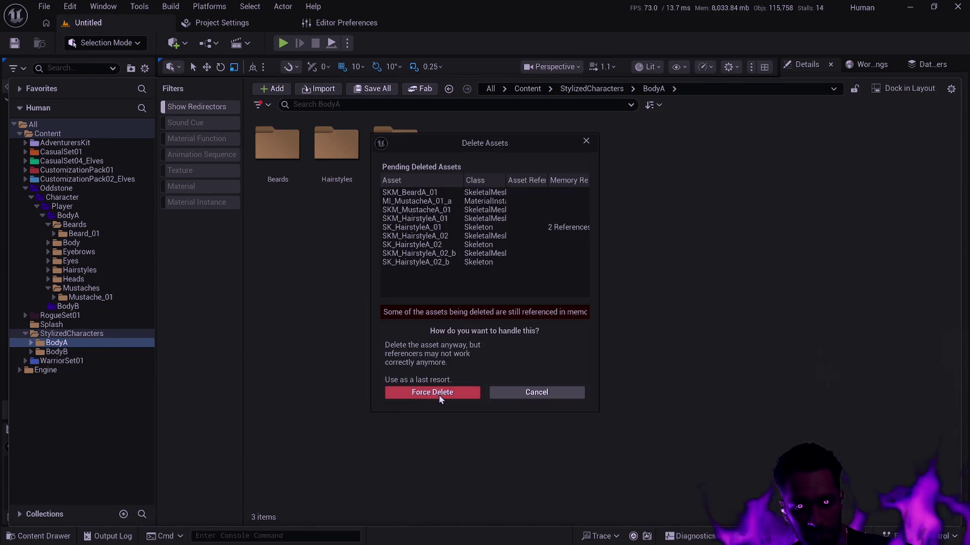
{"action": "left_click", "coordinate": [453, 394]}
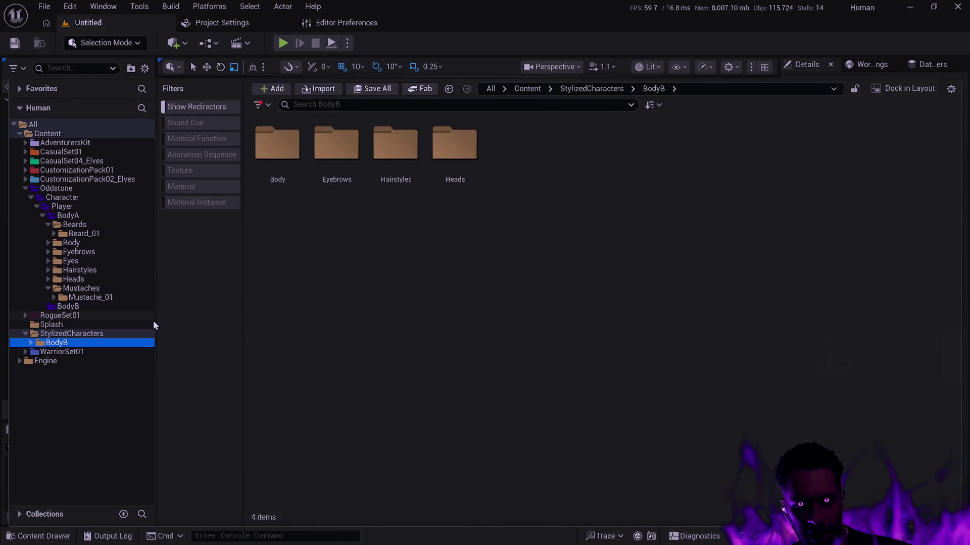
- Move BodyB's Body, Eyebrows, Hairstyles and Heads folders into Oddstone/Character/Player/BodyB
{"action": "left_click", "coordinate": [335, 295]}
{"action": "key", "text": "ctrl+a"}
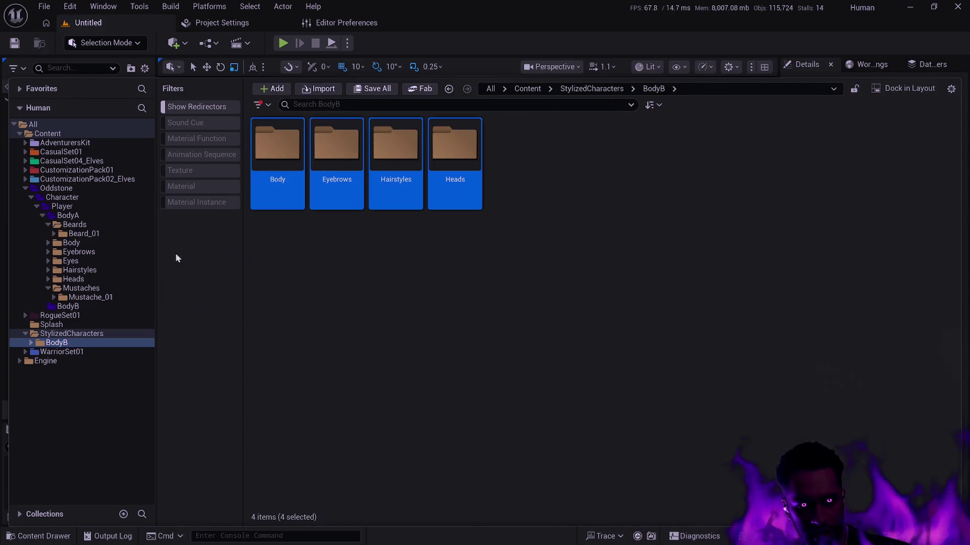
{"action": "left_click", "coordinate": [50, 306]}
{"action": "left_click", "coordinate": [56, 343]}
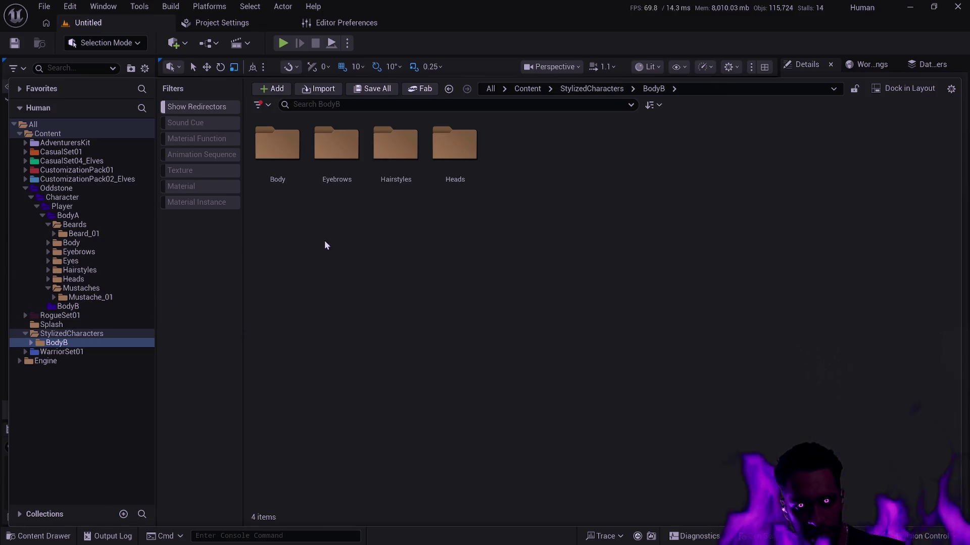
{"action": "key", "text": "ctrl+a"}
{"action": "left_click_drag", "start_coordinate": [292, 158], "coordinate": [72, 306]}
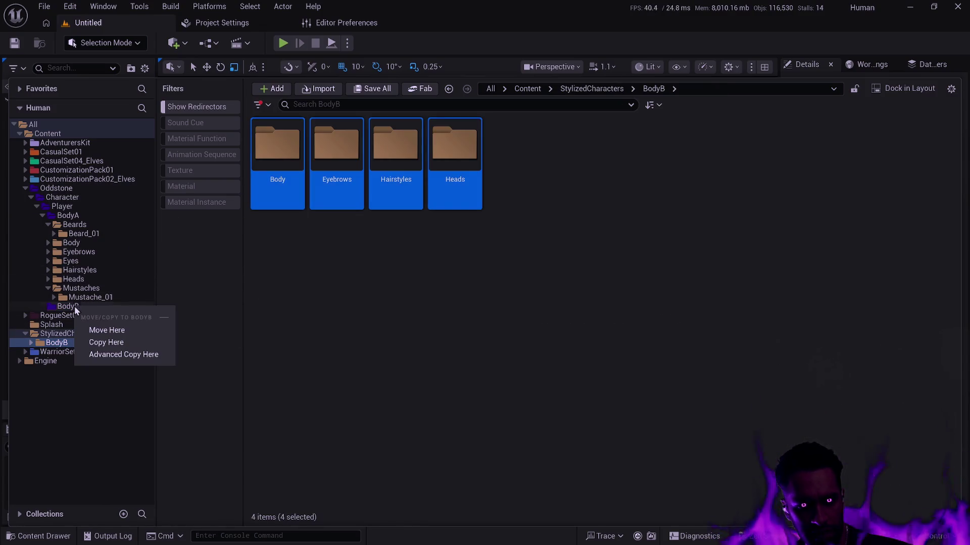
{"action": "left_click", "coordinate": [106, 330]}
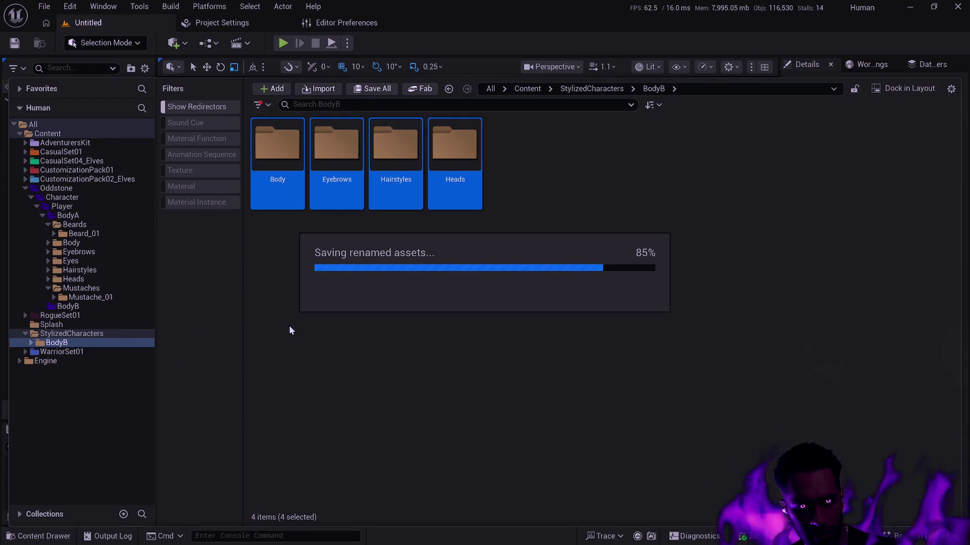
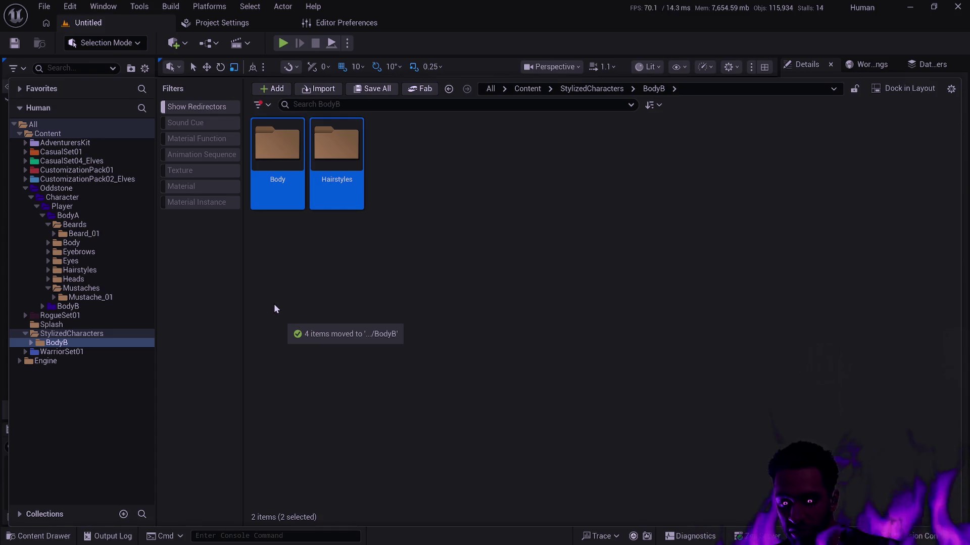
- Inspect BodyB's Body, Textures, Materials and Hairstyles subfolders, and view Hairstyle_01's meshes
{"action": "left_click", "coordinate": [414, 284]}
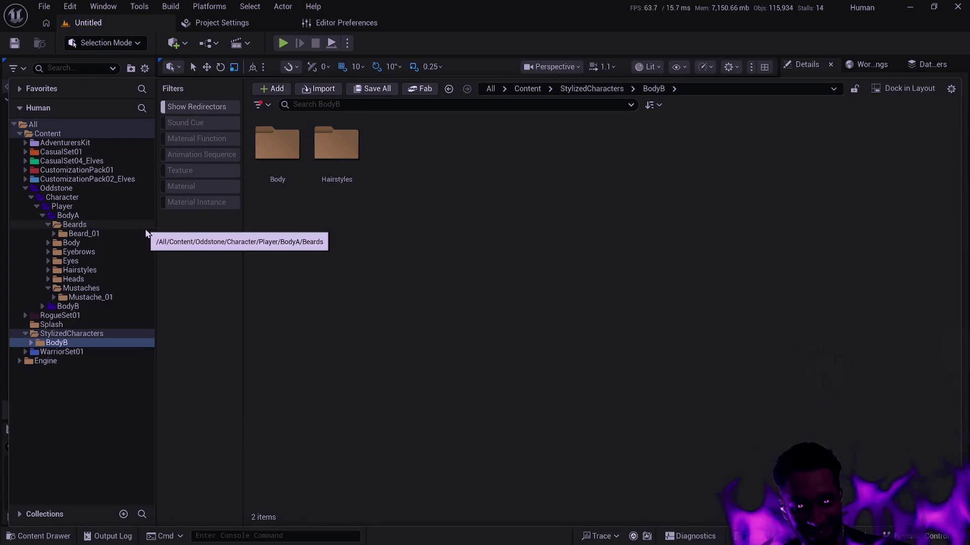
{"action": "left_click", "coordinate": [54, 297]}
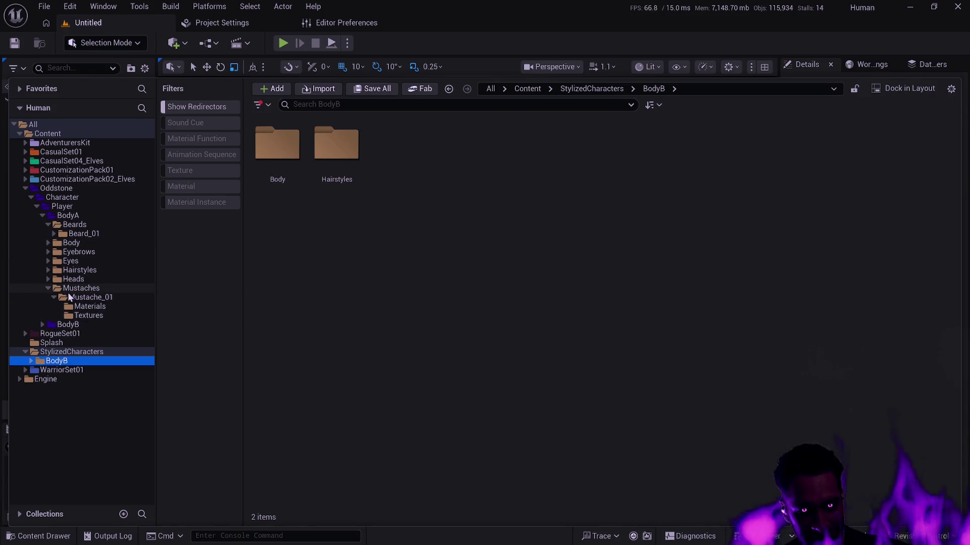
{"action": "left_click", "coordinate": [53, 234]}
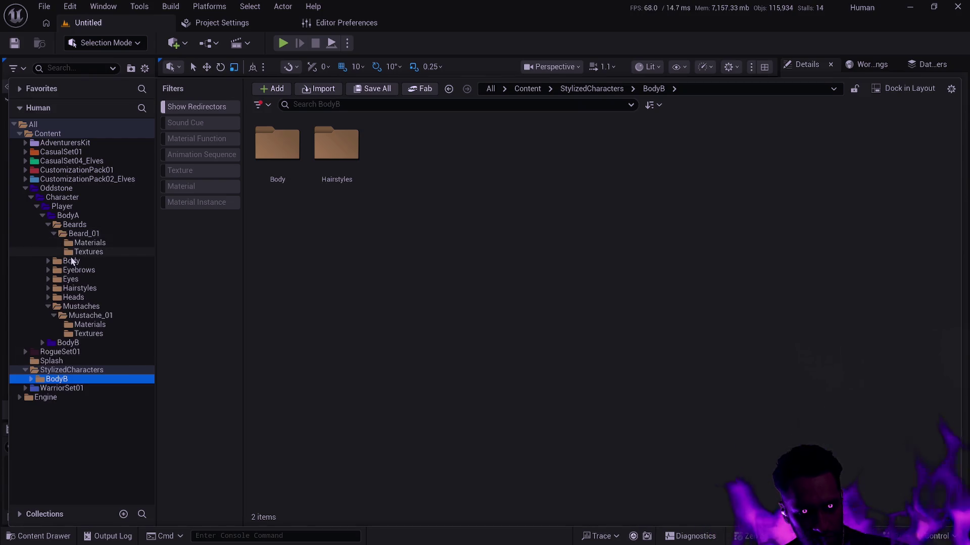
{"action": "left_click", "coordinate": [31, 379]}
{"action": "left_click", "coordinate": [36, 388]}
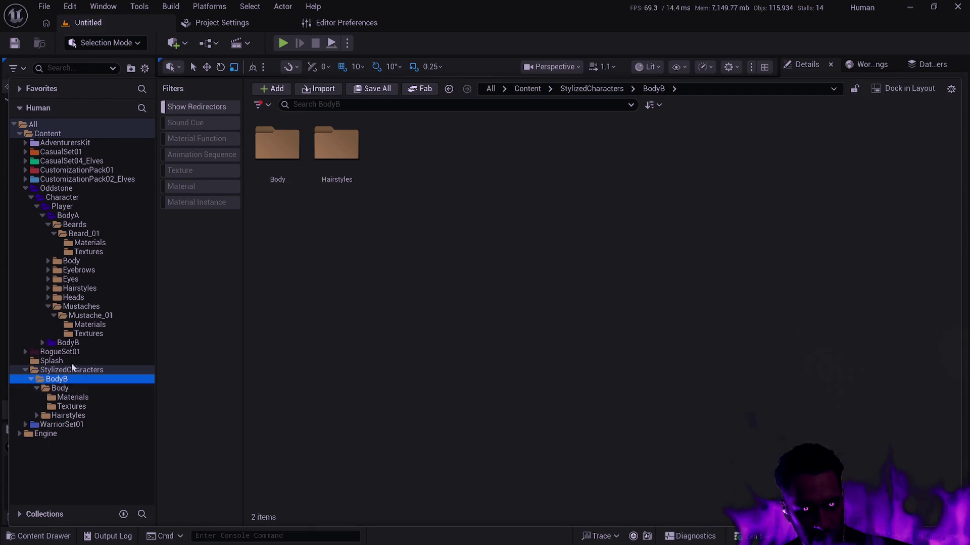
{"action": "left_click", "coordinate": [66, 407]}
{"action": "left_click", "coordinate": [73, 398]}
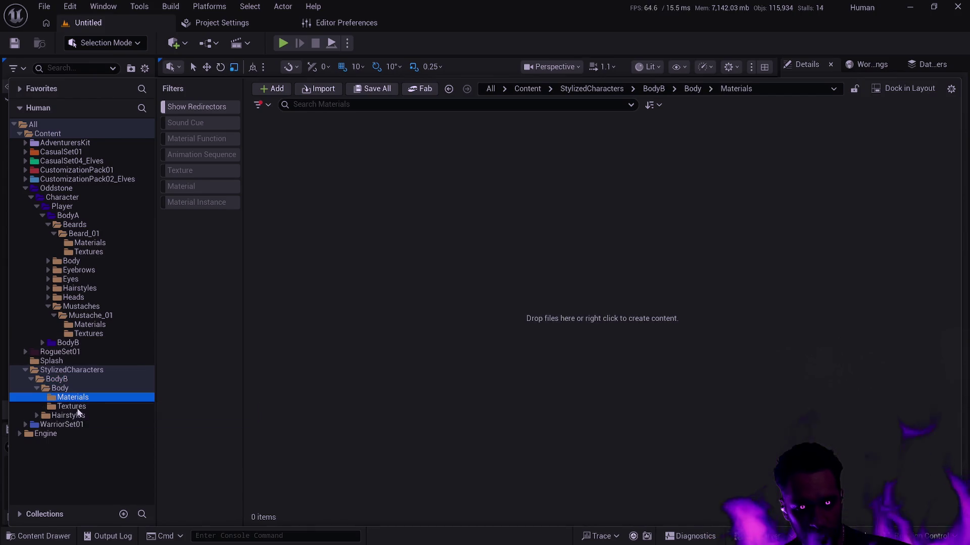
{"action": "left_click", "coordinate": [68, 416]}
{"action": "double_click", "coordinate": [279, 167]}
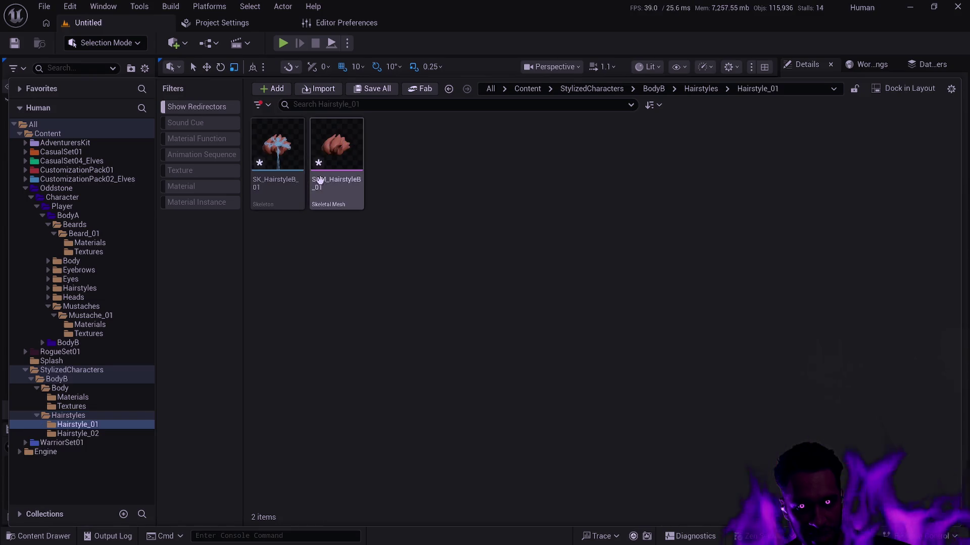
- Force-delete the StylizedCharacters BodyB folder along with its assets
{"action": "double_click", "coordinate": [80, 380]}
{"action": "key", "text": "Delete"}
{"action": "left_click", "coordinate": [92, 404]}
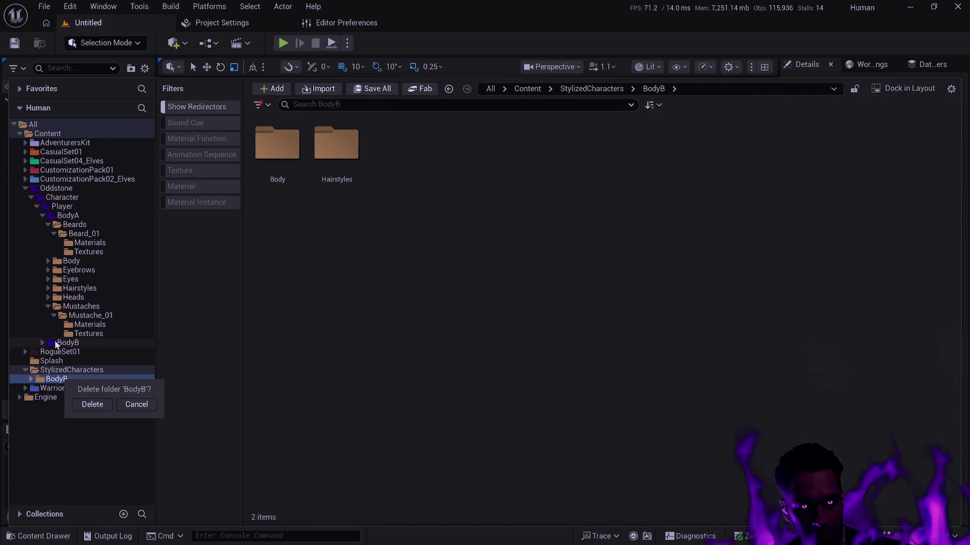
{"action": "key", "text": "Delete"}
{"action": "left_click", "coordinate": [123, 442]}
{"action": "left_click", "coordinate": [447, 396]}
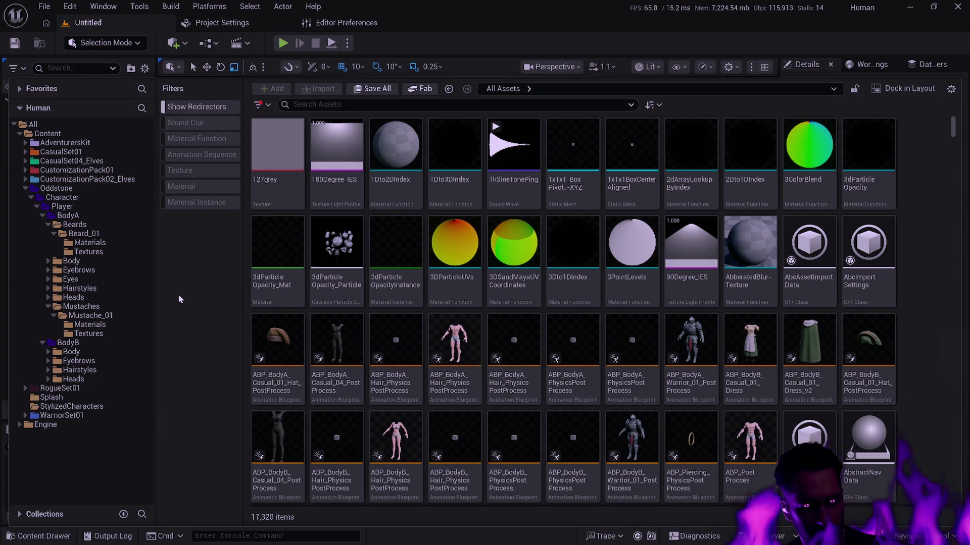
- Expand every subfolder under Oddstone and colour them all dark purple
{"action": "left_click", "coordinate": [26, 189], "text": "shift"}
{"action": "left_click", "coordinate": [55, 189]}
{"action": "left_click_drag", "start_coordinate": [150, 190], "coordinate": [139, 368]}
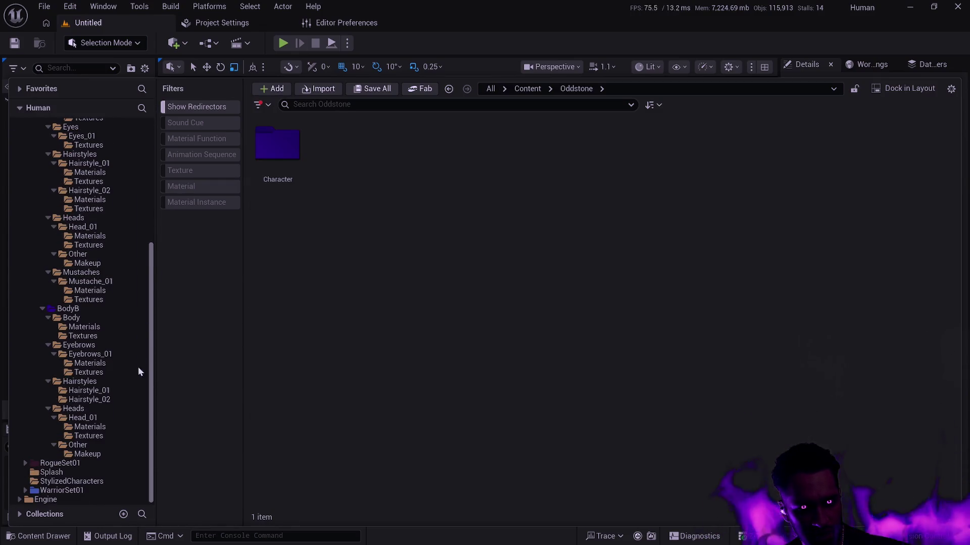
{"action": "left_click", "coordinate": [79, 457], "text": "shift"}
{"action": "right_click", "coordinate": [79, 457]}
{"action": "mouse_move", "coordinate": [235, 274]}
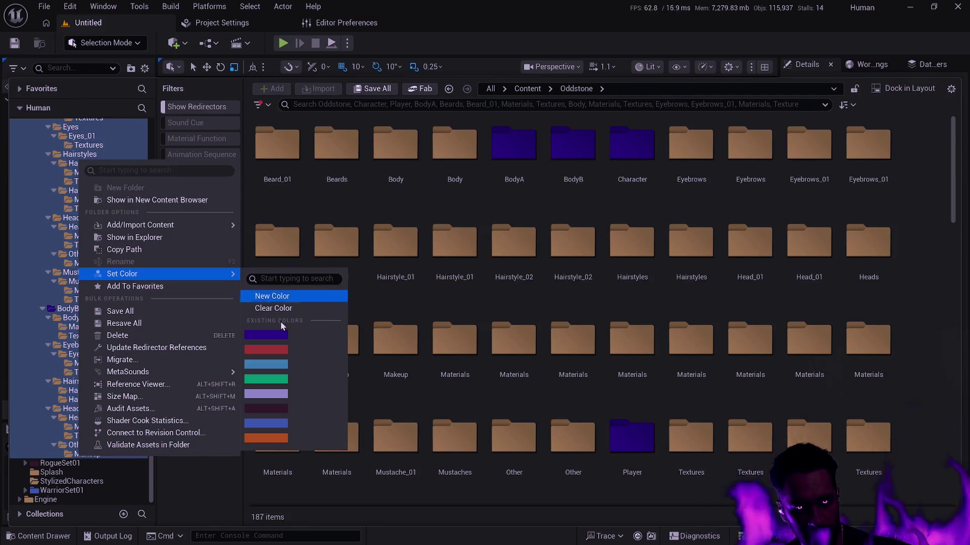
{"action": "left_click", "coordinate": [260, 334]}
- Collapse the Oddstone folder tree in the Content Browser
{"action": "left_click_drag", "start_coordinate": [150, 363], "coordinate": [153, 221]}
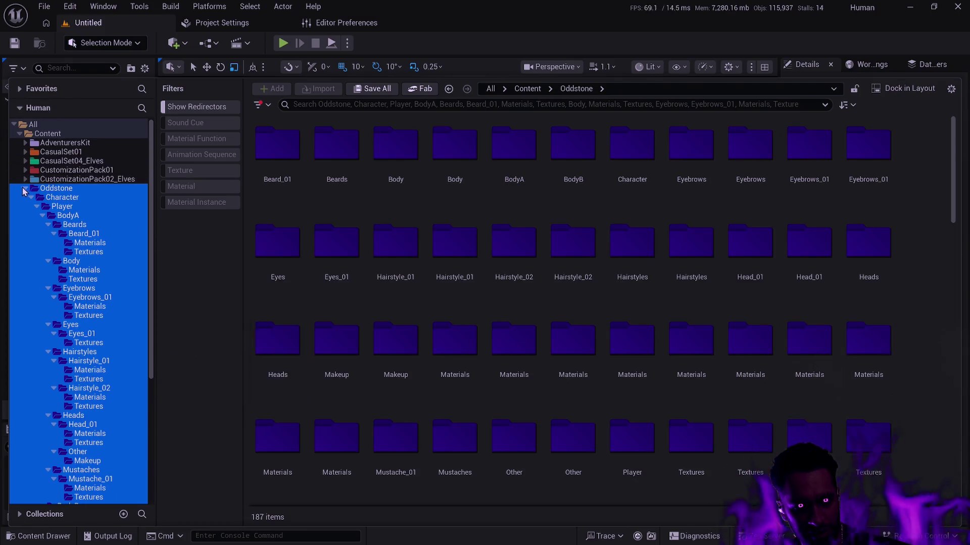
{"action": "left_click", "coordinate": [26, 189], "text": "shift"}
{"action": "left_click", "coordinate": [466, 328]}
{"action": "left_click", "coordinate": [202, 310]}
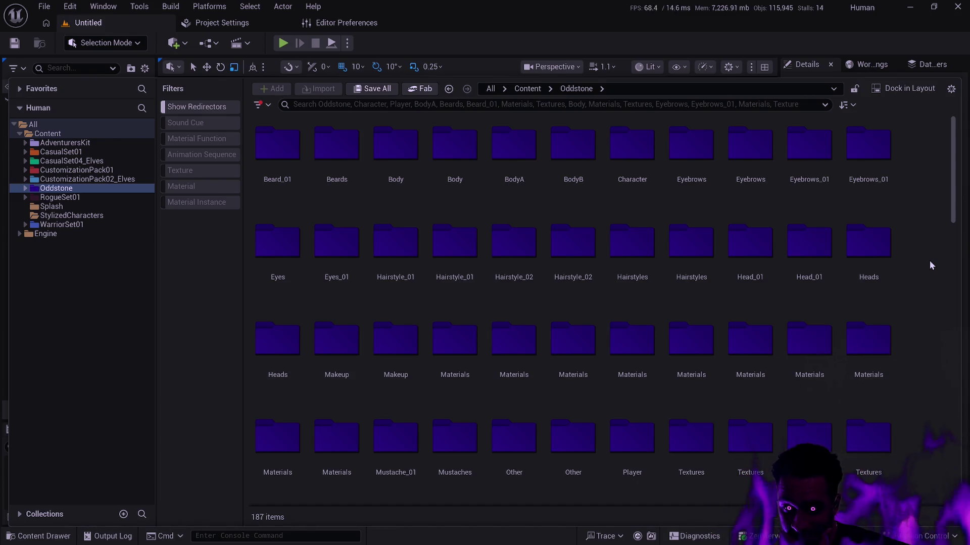
- In the other project, view the AM_Warrior_Cleave montage and orbit the preview from below
{"action": "left_click", "coordinate": [677, 256]}
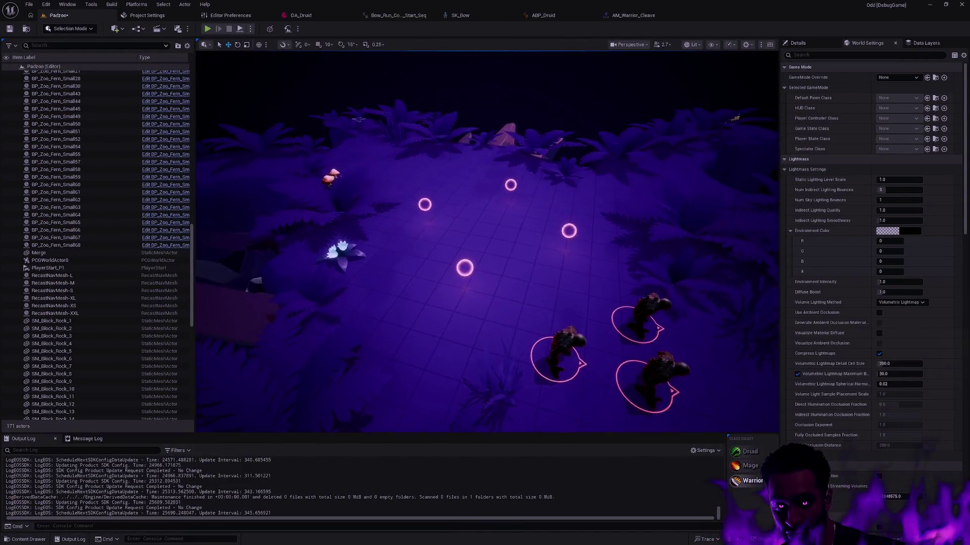
{"action": "key", "text": "ctrl+space"}
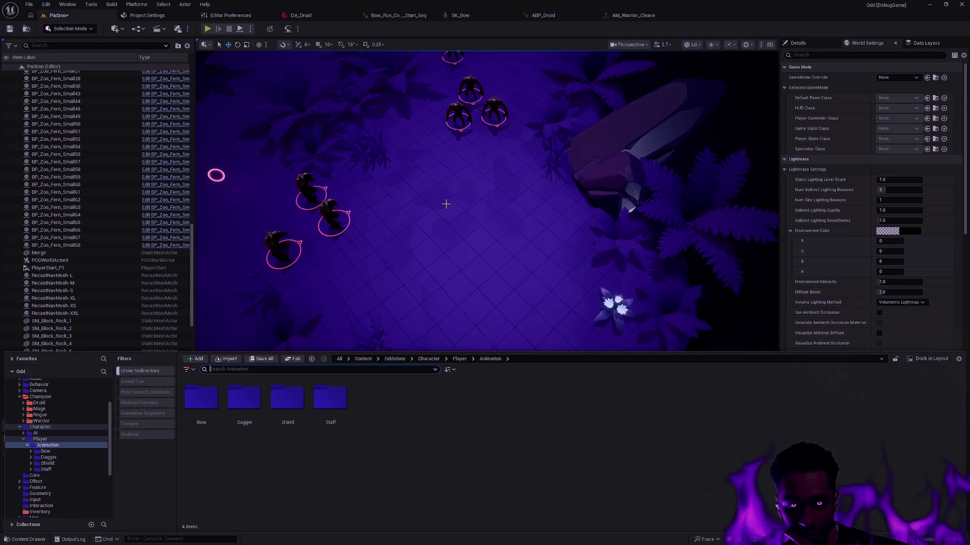
{"action": "left_click", "coordinate": [633, 15]}
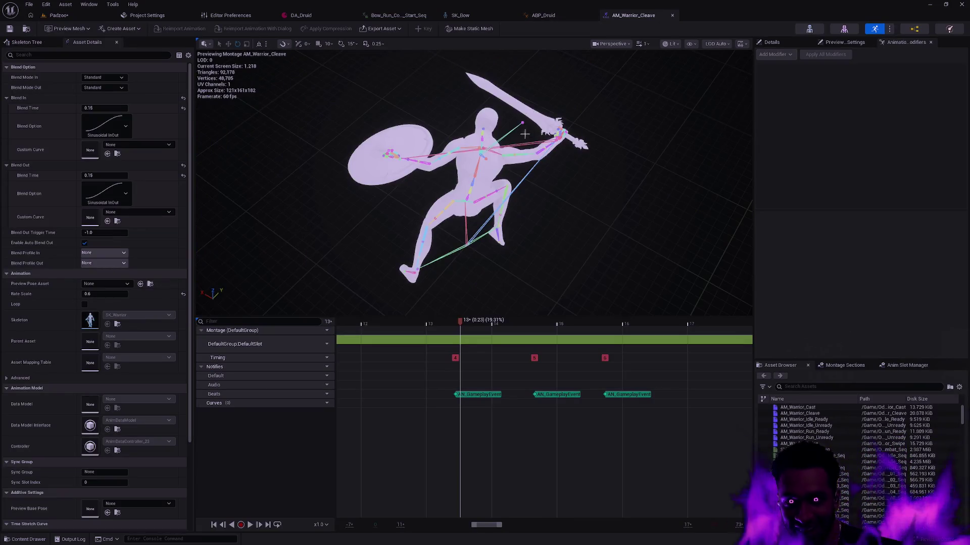
{"action": "left_click_drag", "start_coordinate": [593, 196], "coordinate": [600, 328]}
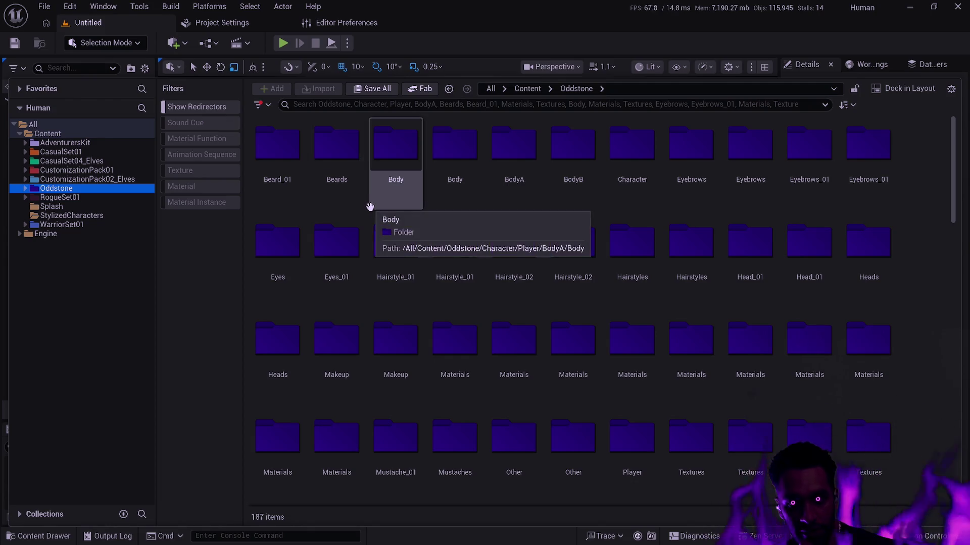
- Browse Oddstone > Character > Player > BodyA > Heads > Other > Makeup to see its two textures
{"action": "left_click", "coordinate": [56, 188]}
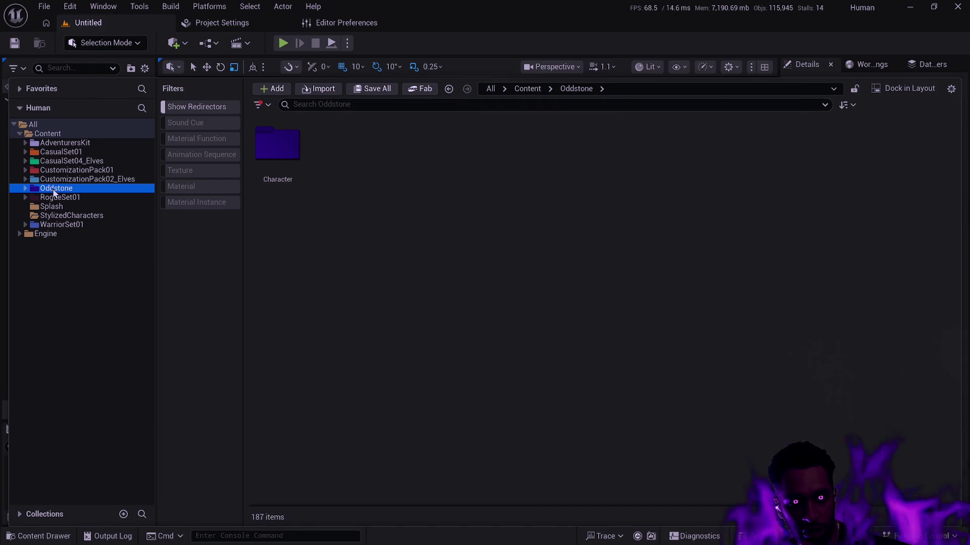
{"action": "double_click", "coordinate": [279, 177]}
{"action": "double_click", "coordinate": [298, 187]}
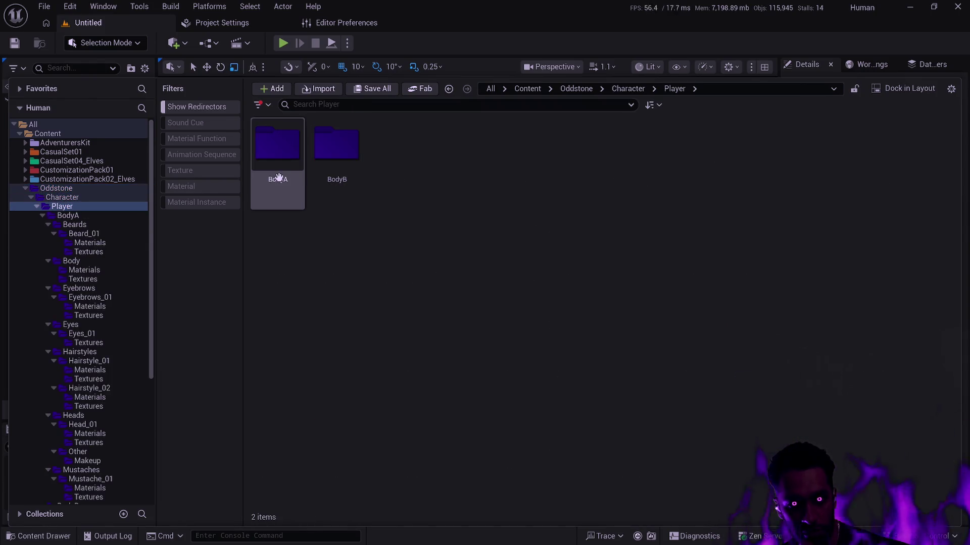
{"action": "double_click", "coordinate": [278, 151]}
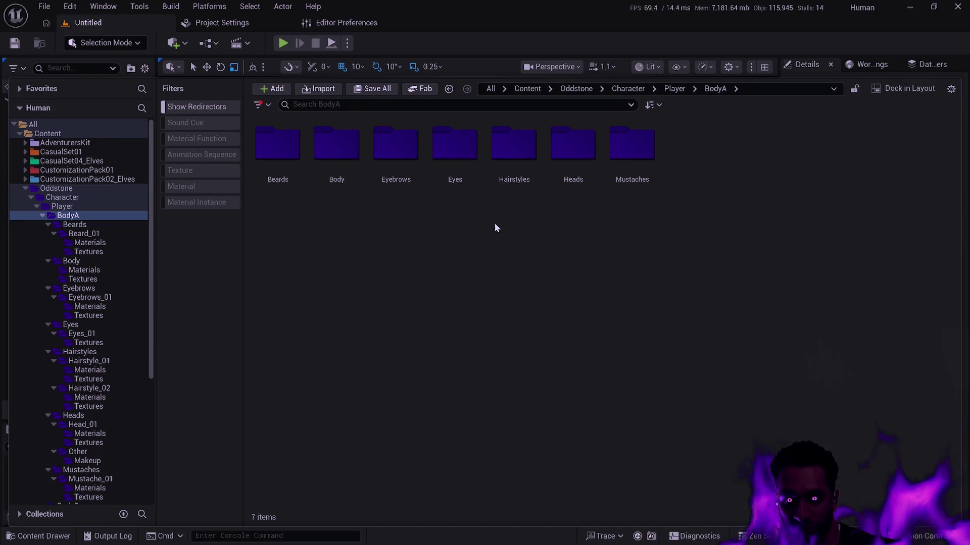
{"action": "double_click", "coordinate": [558, 164]}
{"action": "double_click", "coordinate": [331, 162]}
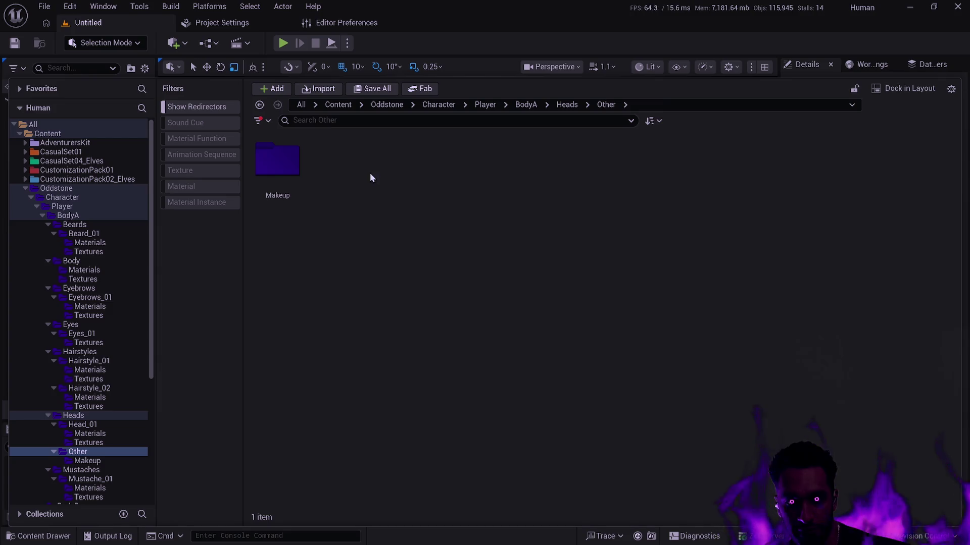
{"action": "double_click", "coordinate": [278, 152]}
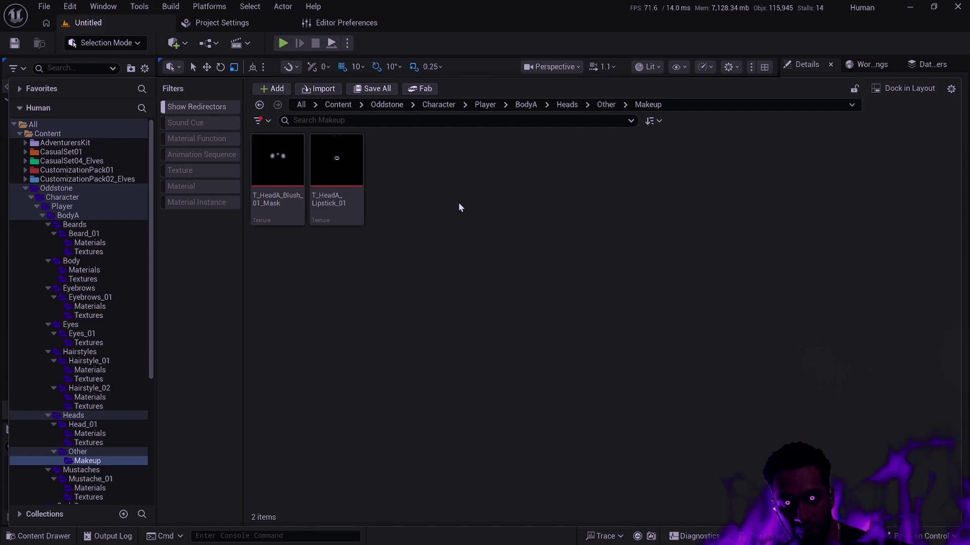
{"action": "left_click_drag", "start_coordinate": [151, 260], "coordinate": [142, 376]}
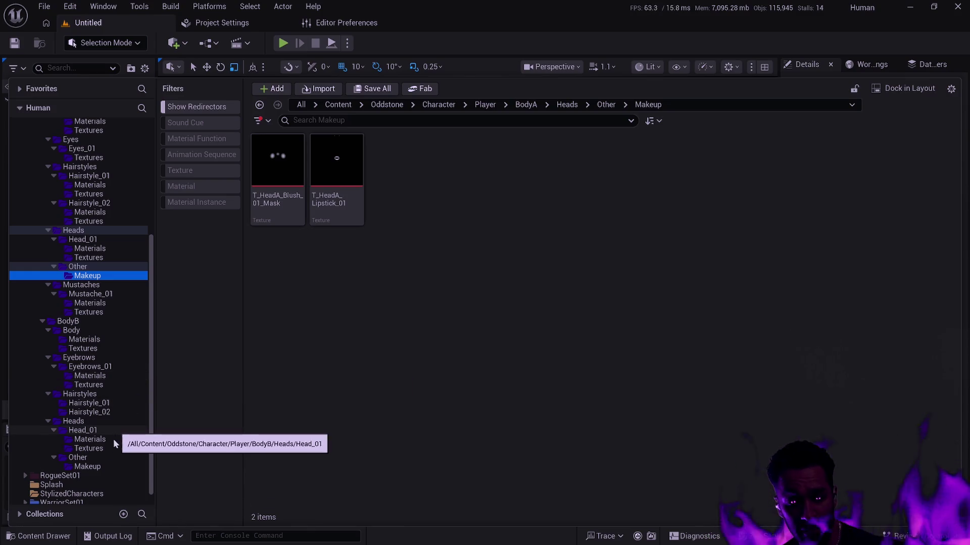
- Compare BodyB's head makeup textures with BodyA's, then return to the Oddstone folder
{"action": "left_click", "coordinate": [98, 469]}
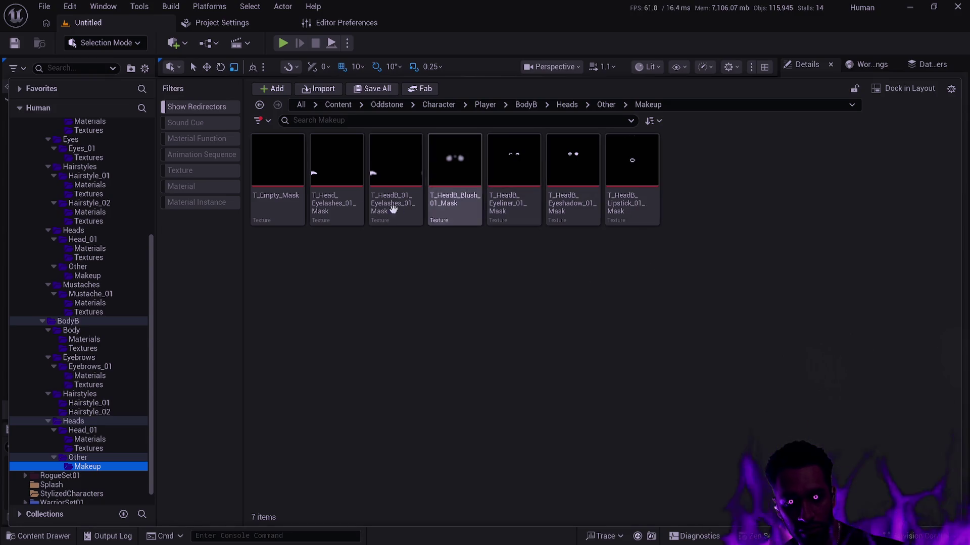
{"action": "mouse_move", "coordinate": [389, 211]}
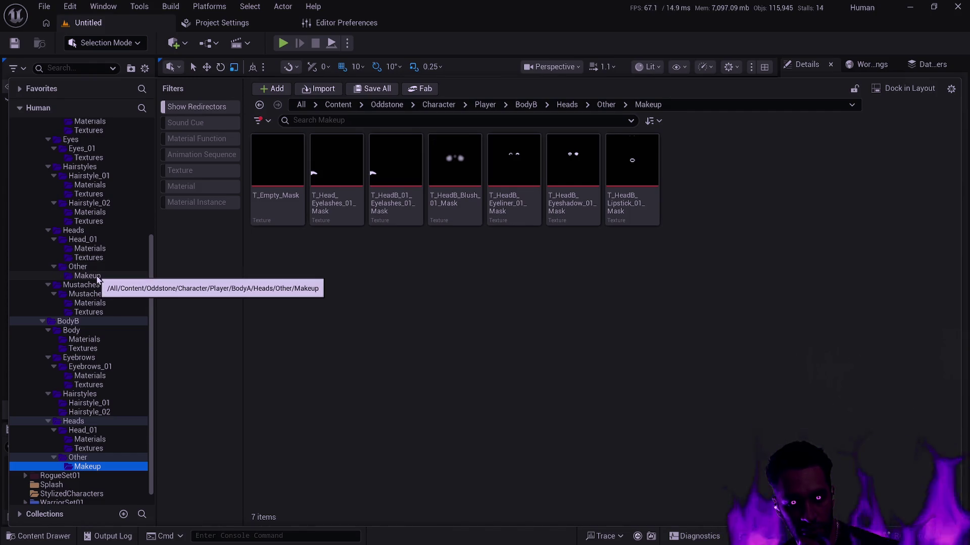
{"action": "left_click", "coordinate": [88, 276]}
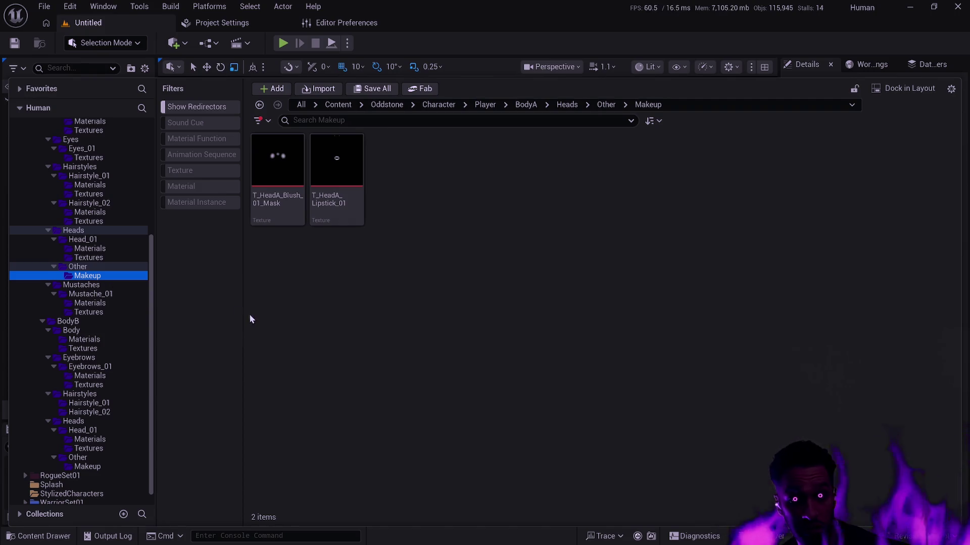
{"action": "scroll", "coordinate": [148, 272], "scroll_direction": "up", "scroll_amount": 5}
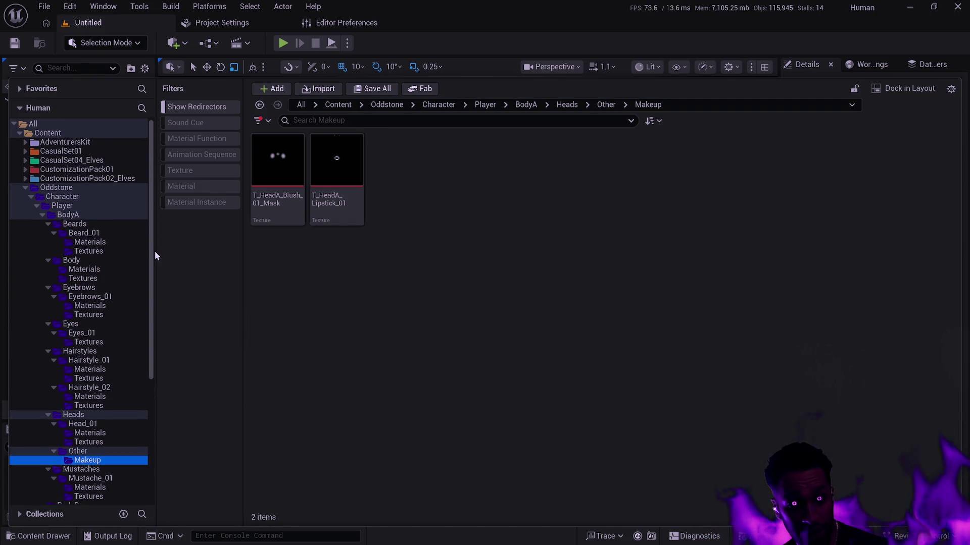
{"action": "left_click", "coordinate": [25, 188]}
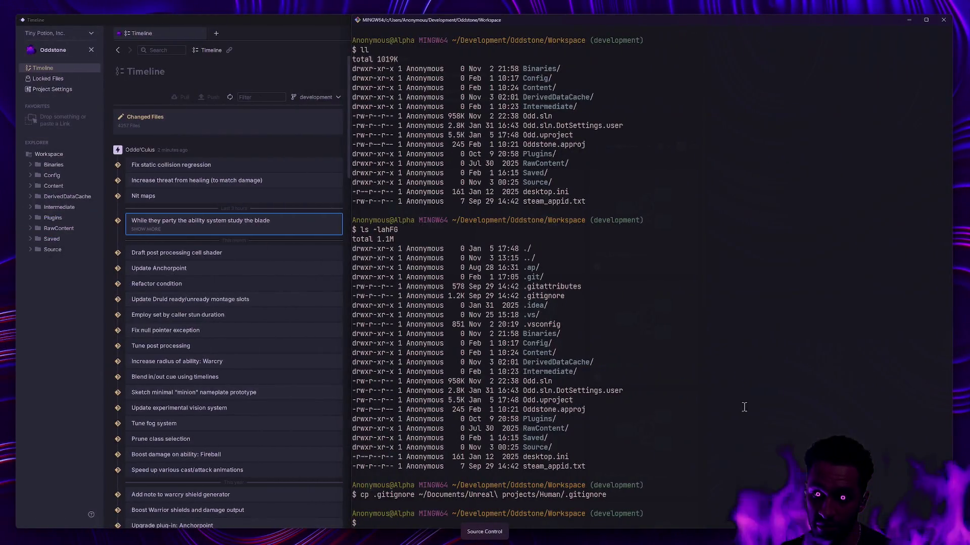
- Switch to the virtual desktop holding the Human project's Git Bash terminal
{"action": "left_click_drag", "start_coordinate": [741, 410], "coordinate": [798, 410]}
{"action": "key", "text": "super+Tab"}
{"action": "key", "text": "Escape"}
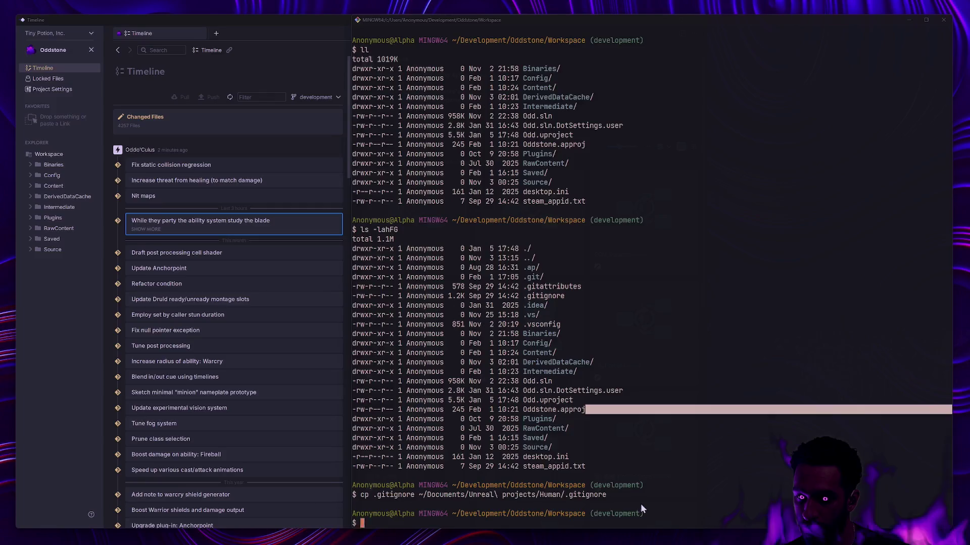
{"action": "key", "text": "ctrl+super+Right"}
- Run gs (git status) on the Human repository, review the output, and return to Unreal
{"action": "type", "text": "gs"}
{"action": "key", "text": "Return"}
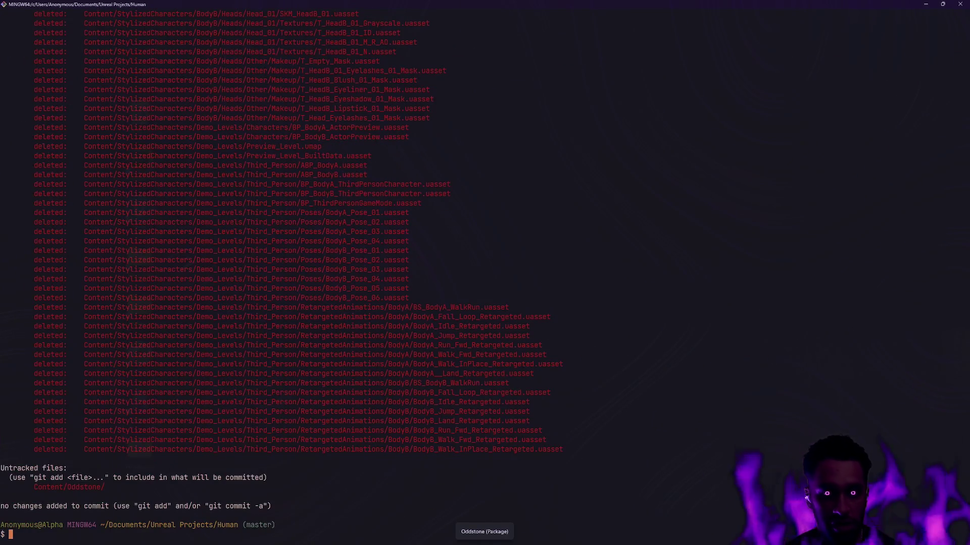
{"action": "scroll", "coordinate": [433, 353], "scroll_direction": "up", "scroll_amount": 20}
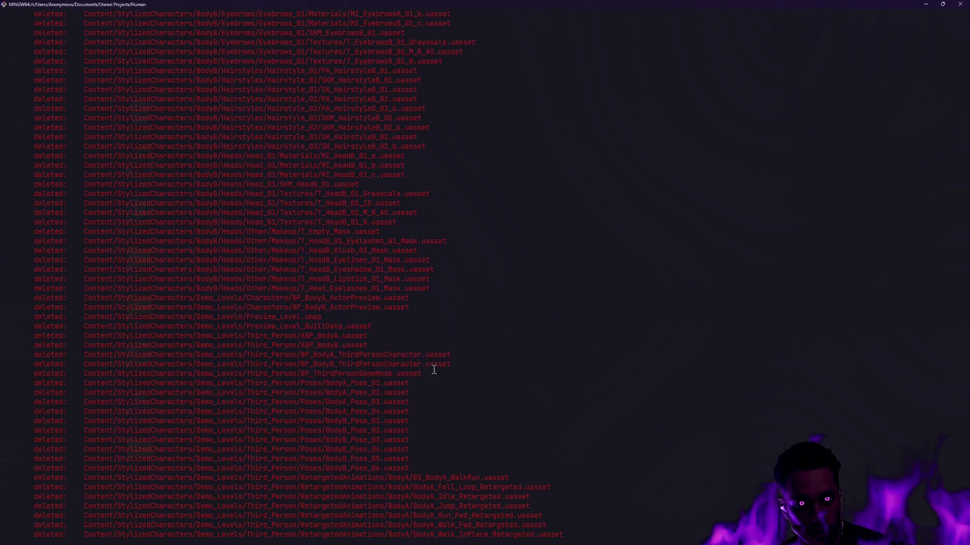
{"action": "scroll", "coordinate": [442, 365], "scroll_direction": "up", "scroll_amount": 13}
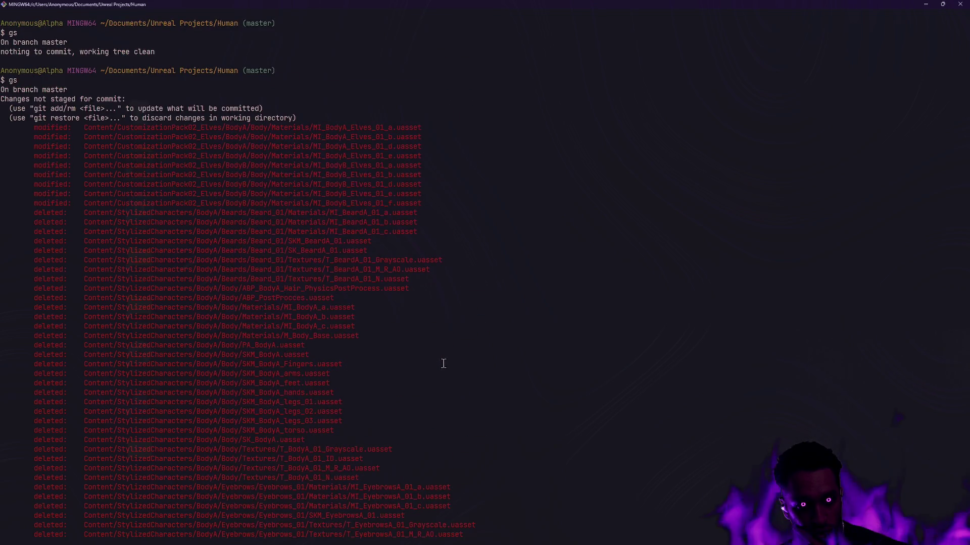
{"action": "scroll", "coordinate": [443, 364], "scroll_direction": "down", "scroll_amount": 20}
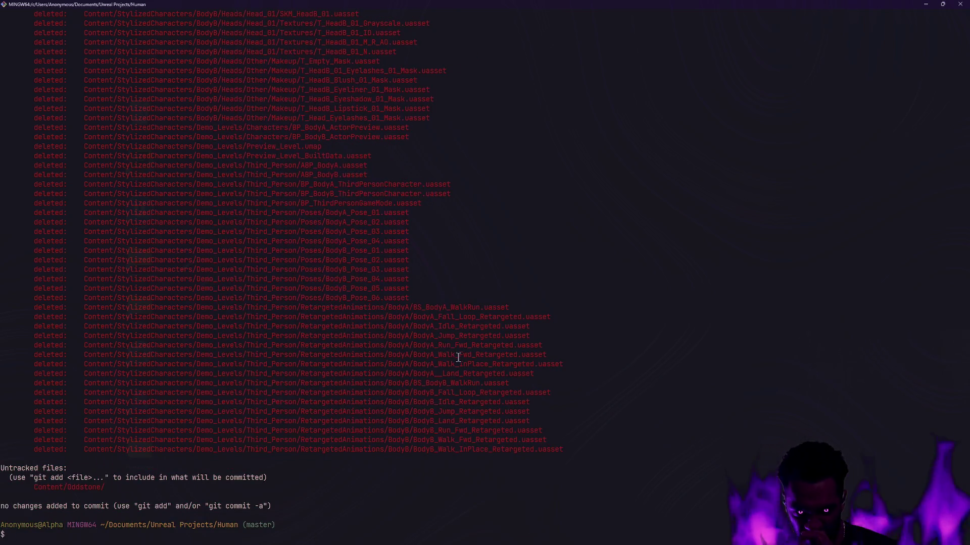
{"action": "scroll", "coordinate": [459, 357], "scroll_direction": "up", "scroll_amount": 15}
{"action": "scroll", "coordinate": [458, 358], "scroll_direction": "up", "scroll_amount": 20}
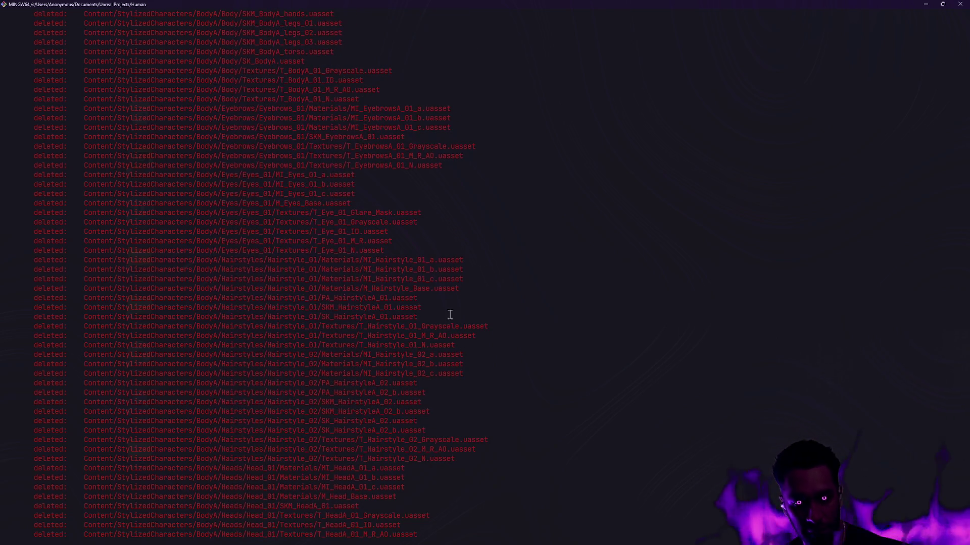
{"action": "key", "text": "alt+Tab"}
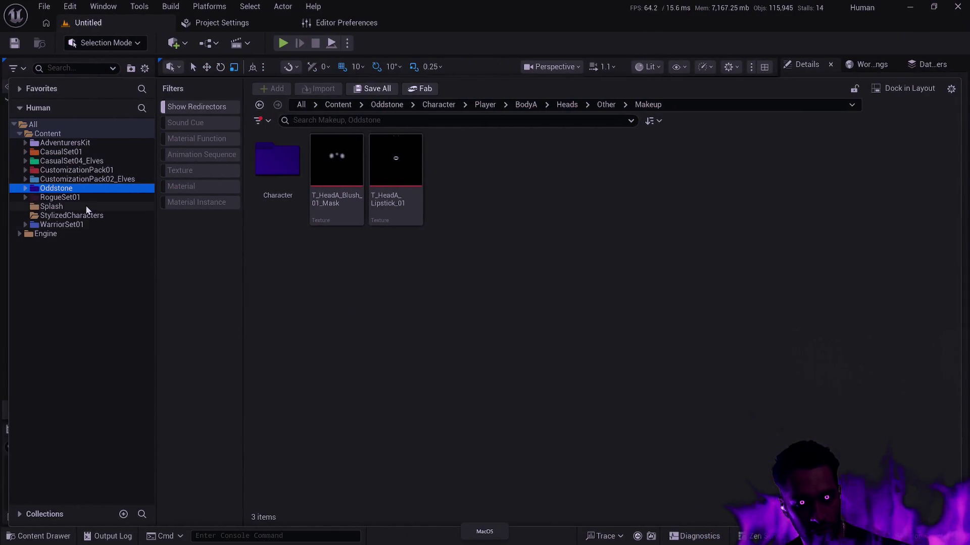
- Delete the empty StylizedCharacters folder from the Content tree
{"action": "left_click", "coordinate": [61, 216]}
{"action": "key", "text": "Delete"}
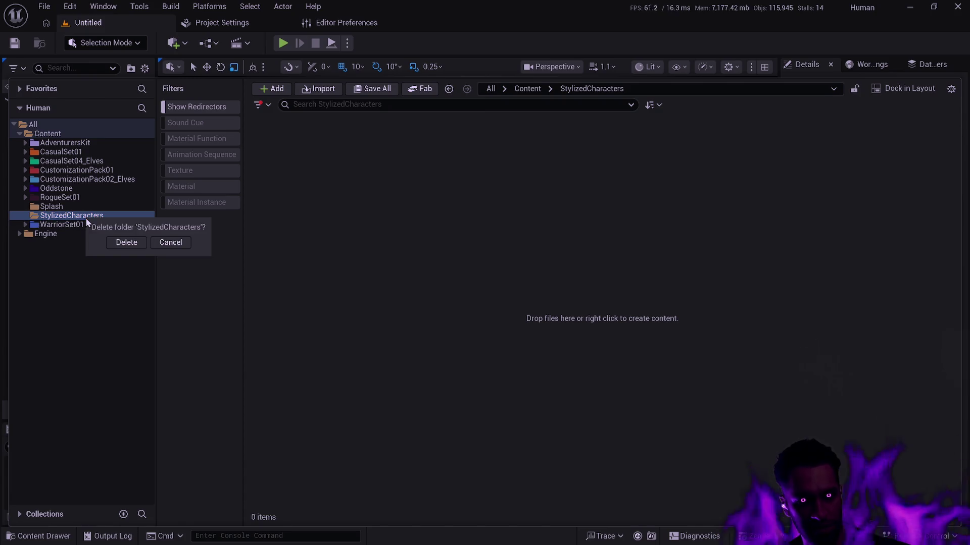
{"action": "left_click", "coordinate": [127, 244]}
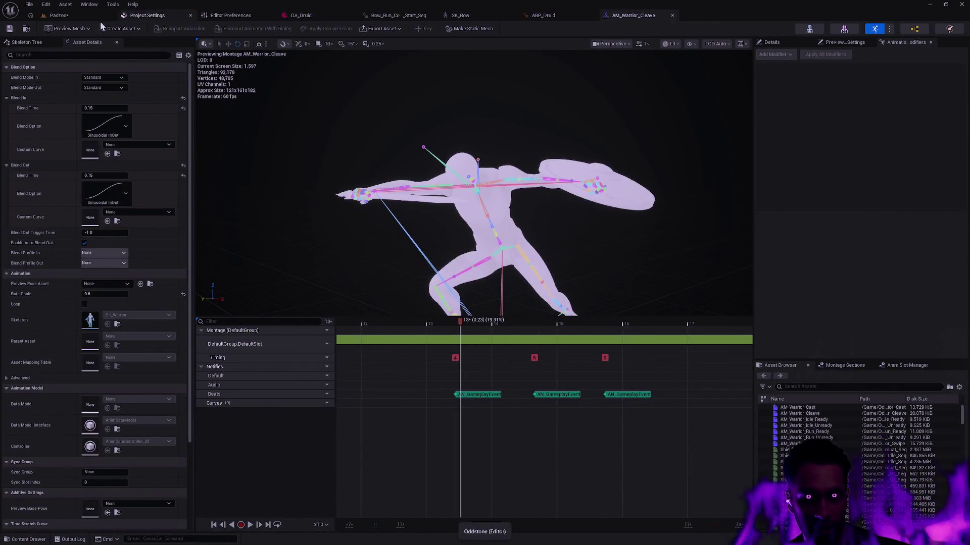
- Play the Padzoo level in the editor and attack the ghouls with ring and dash abilities
{"action": "left_click", "coordinate": [58, 15]}
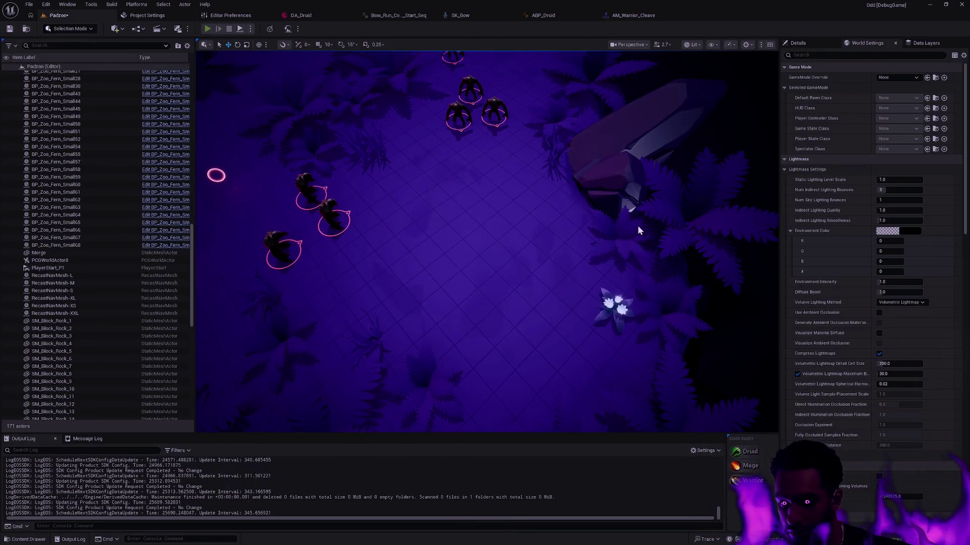
{"action": "key", "text": "alt+p"}
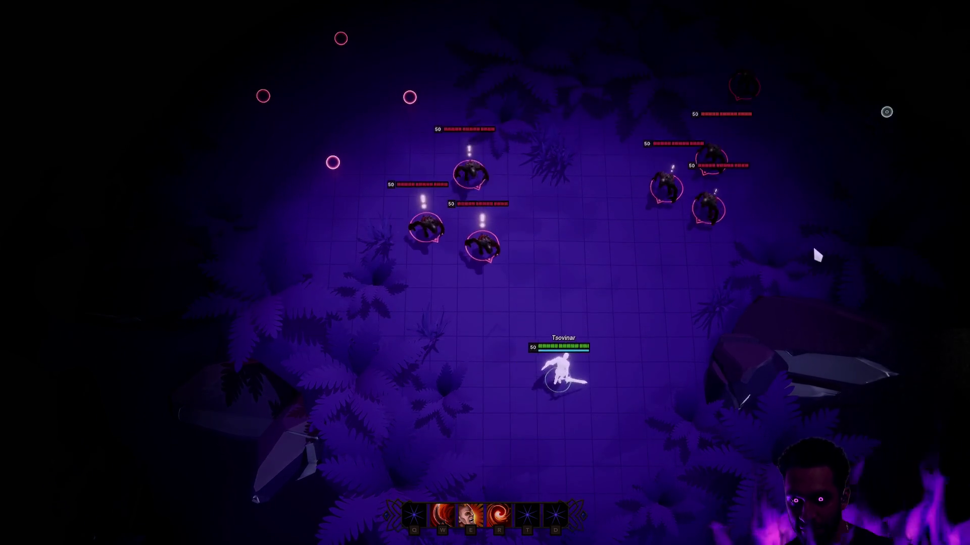
{"action": "key", "text": "e"}
{"action": "left_click", "coordinate": [530, 391]}
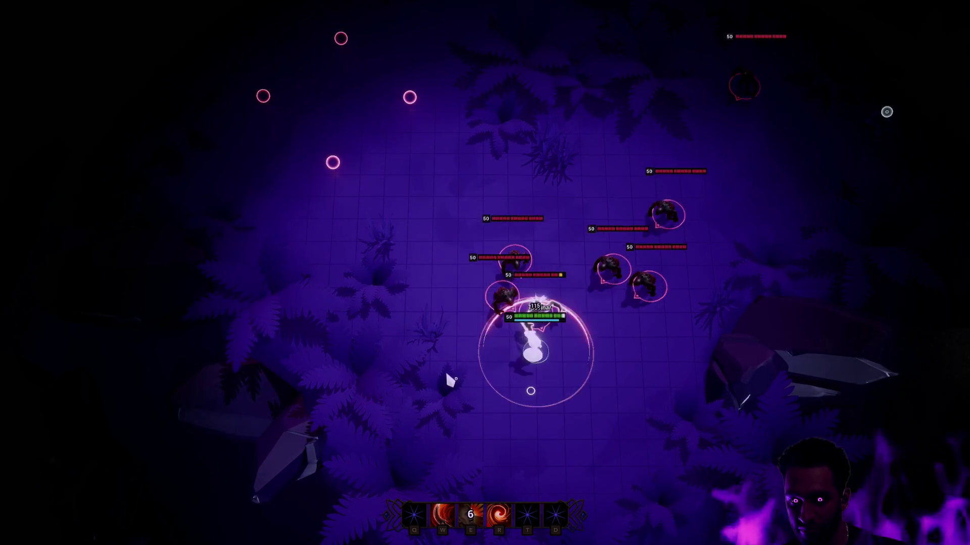
{"action": "key", "text": "r"}
{"action": "key", "text": "w"}
{"action": "left_click", "coordinate": [810, 231]}
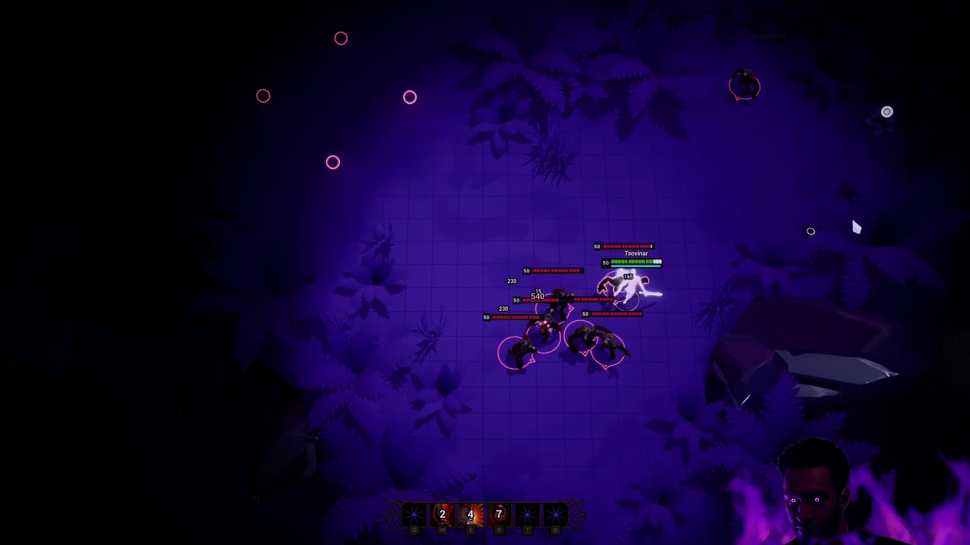
{"action": "key", "text": "w"}
{"action": "left_click", "coordinate": [553, 257]}
- Keep fighting through the enemy pack with ring, dash and slash abilities, then end the session
{"action": "left_click", "coordinate": [574, 240]}
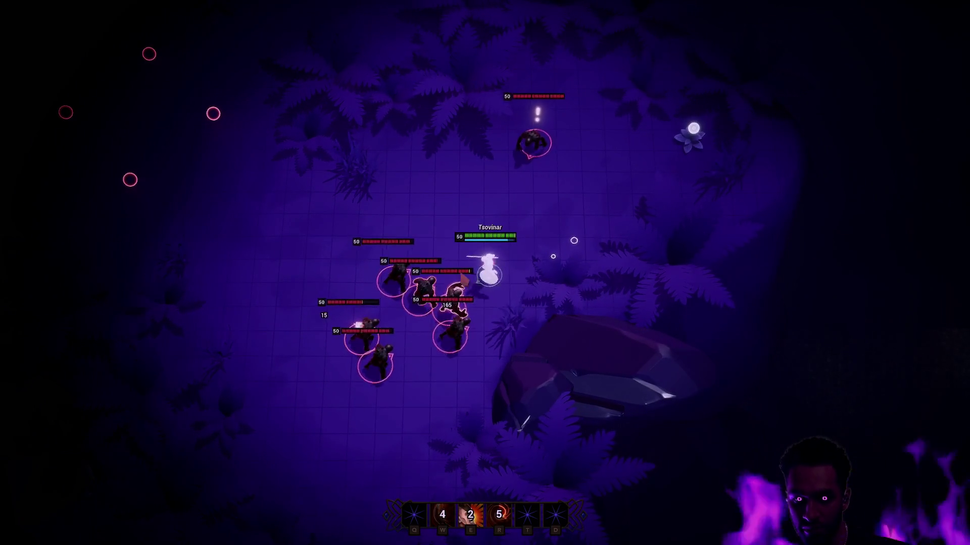
{"action": "key", "text": "e"}
{"action": "left_click", "coordinate": [636, 263]}
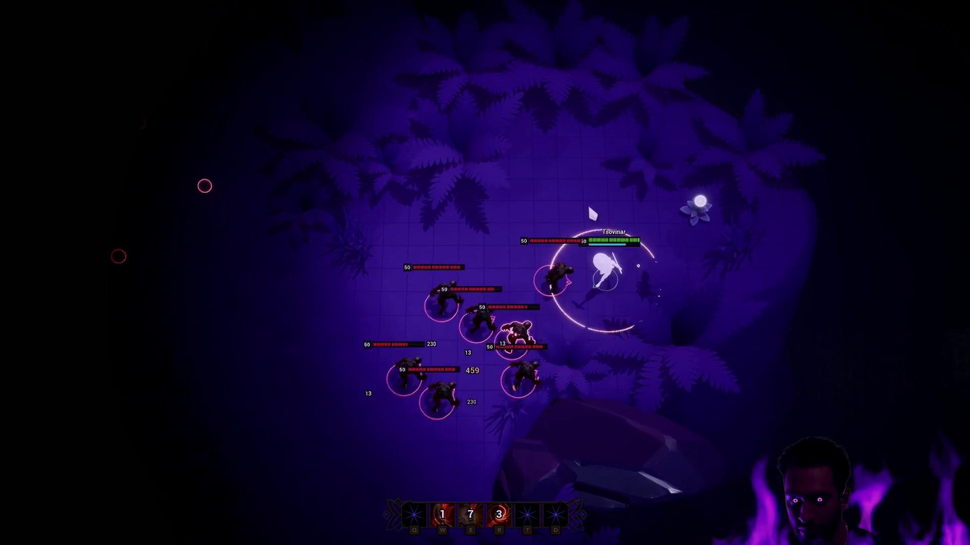
{"action": "key", "text": "w"}
{"action": "left_click", "coordinate": [647, 189]}
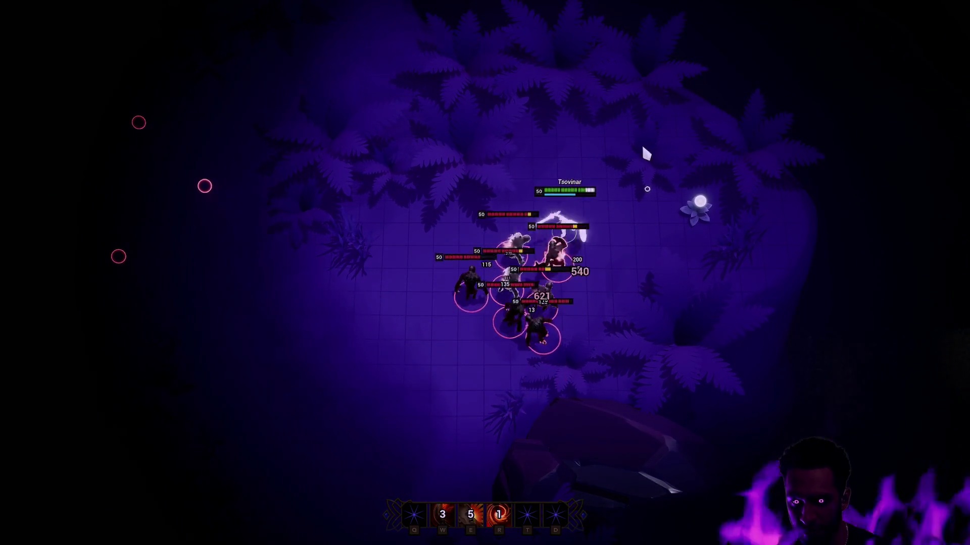
{"action": "left_click", "coordinate": [779, 213]}
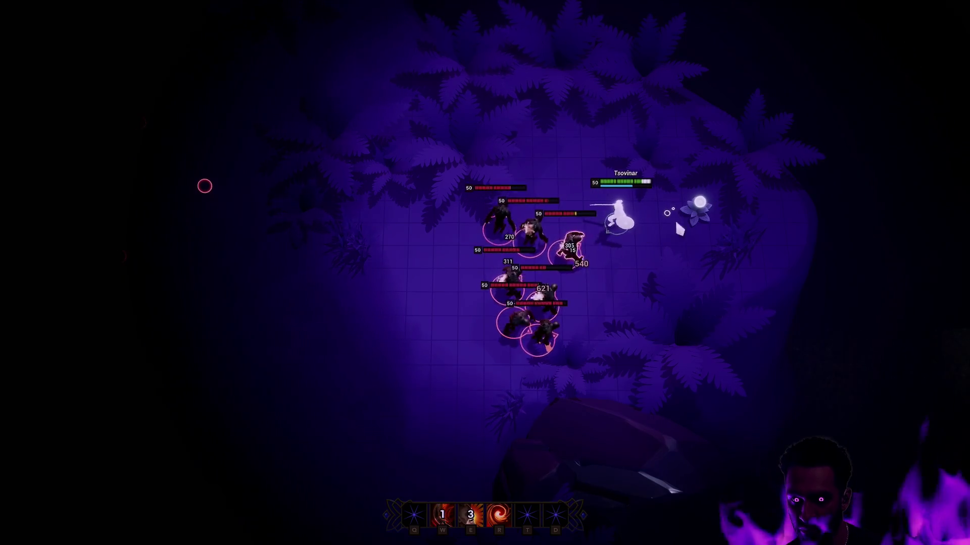
{"action": "left_click", "coordinate": [564, 244]}
{"action": "key", "text": "r"}
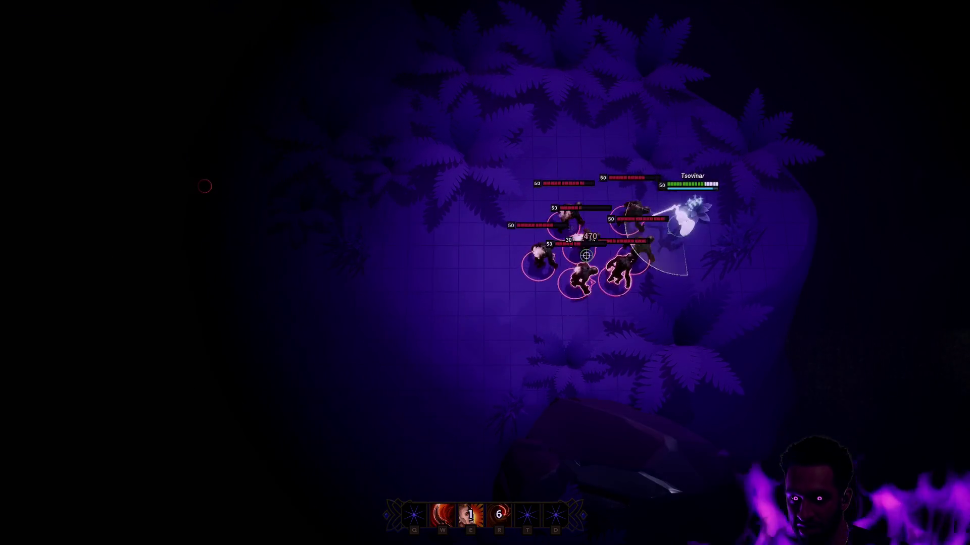
{"action": "key", "text": "w"}
{"action": "left_click", "coordinate": [588, 86]}
{"action": "left_click", "coordinate": [548, 107]}
{"action": "left_click", "coordinate": [469, 92]}
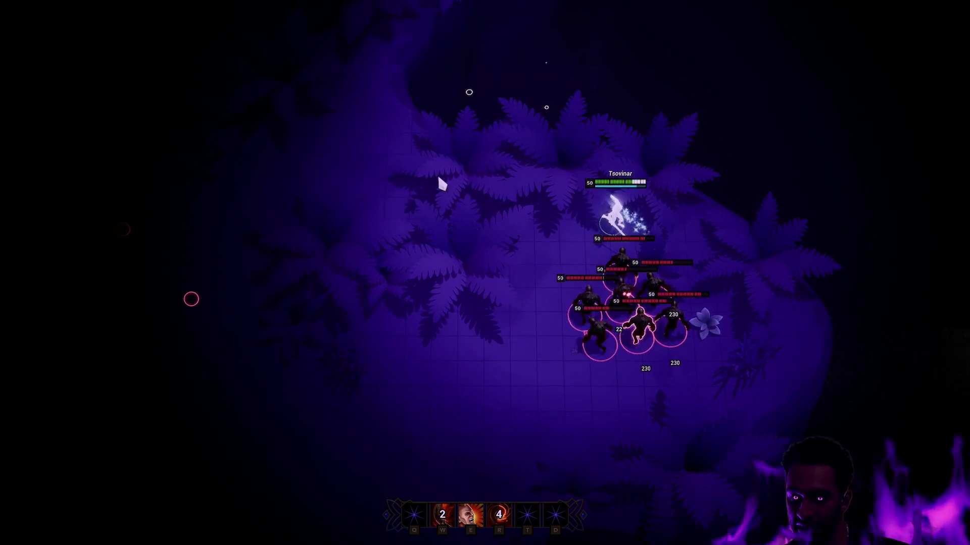
{"action": "key", "text": "Escape"}
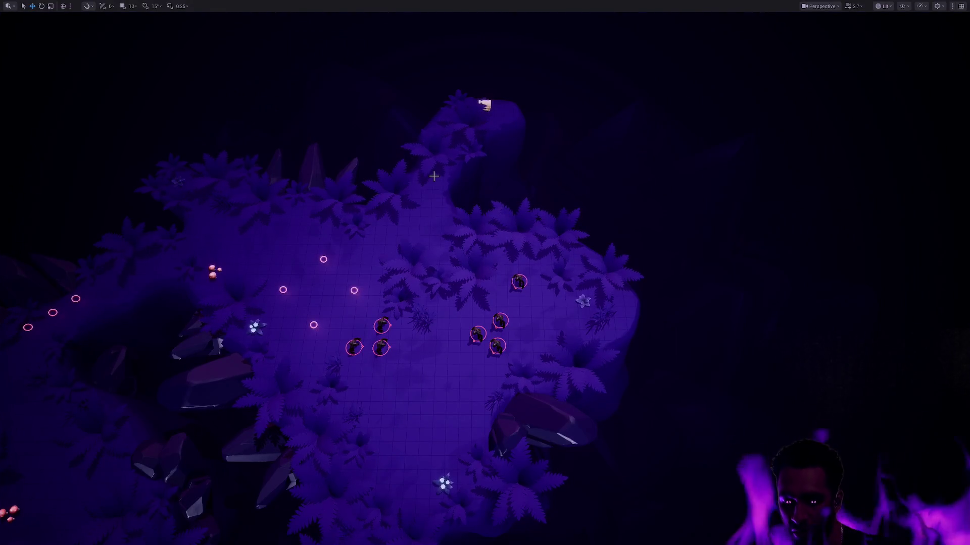
- Restore the full editor layout, look around the Padzoo island, and bring up the Content Drawer
{"action": "key", "text": "F11"}
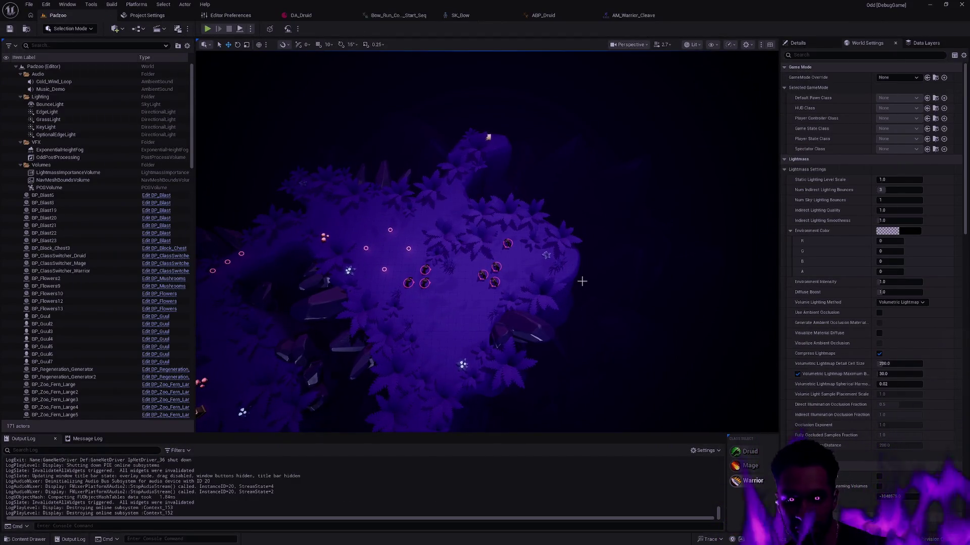
{"action": "scroll", "coordinate": [484, 243], "scroll_direction": "up", "scroll_amount": 10}
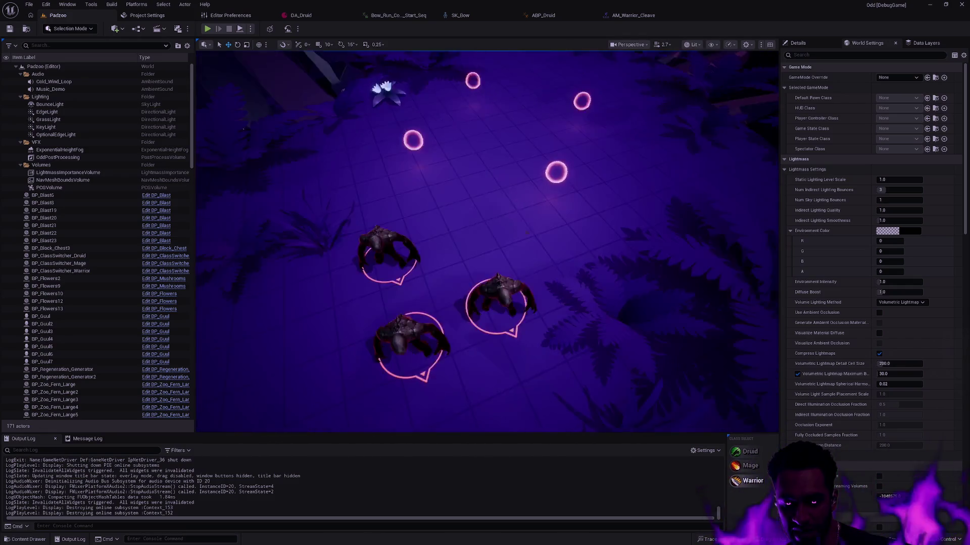
{"action": "scroll", "coordinate": [487, 242], "scroll_direction": "up", "scroll_amount": 3}
{"action": "scroll", "coordinate": [488, 243], "scroll_direction": "down", "scroll_amount": 10}
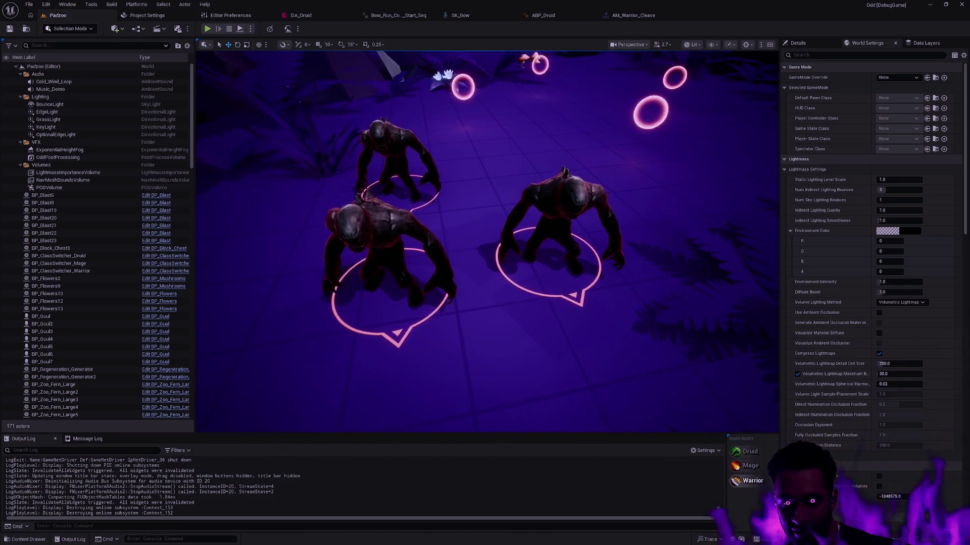
{"action": "scroll", "coordinate": [487, 243], "scroll_direction": "up", "scroll_amount": 3}
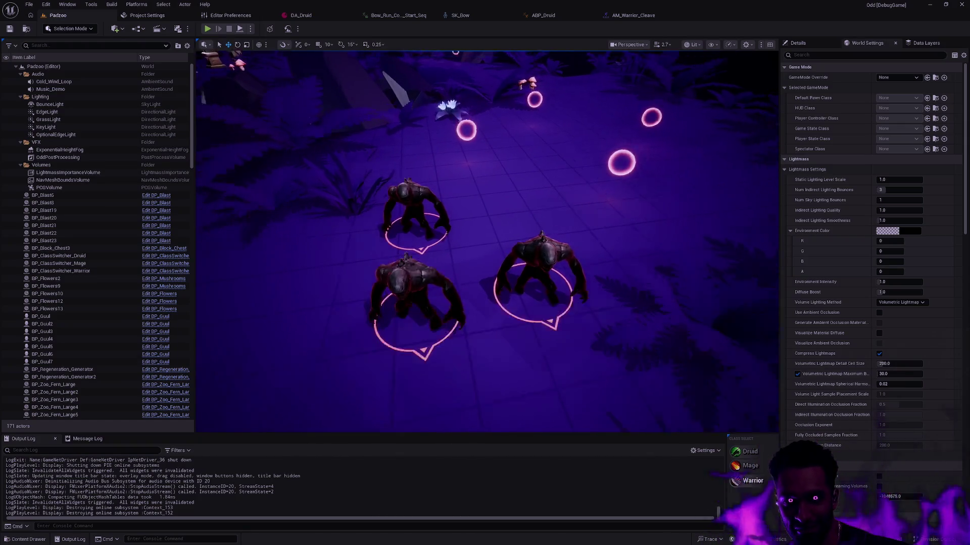
{"action": "scroll", "coordinate": [488, 242], "scroll_direction": "up", "scroll_amount": 5}
{"action": "scroll", "coordinate": [487, 242], "scroll_direction": "down", "scroll_amount": 10}
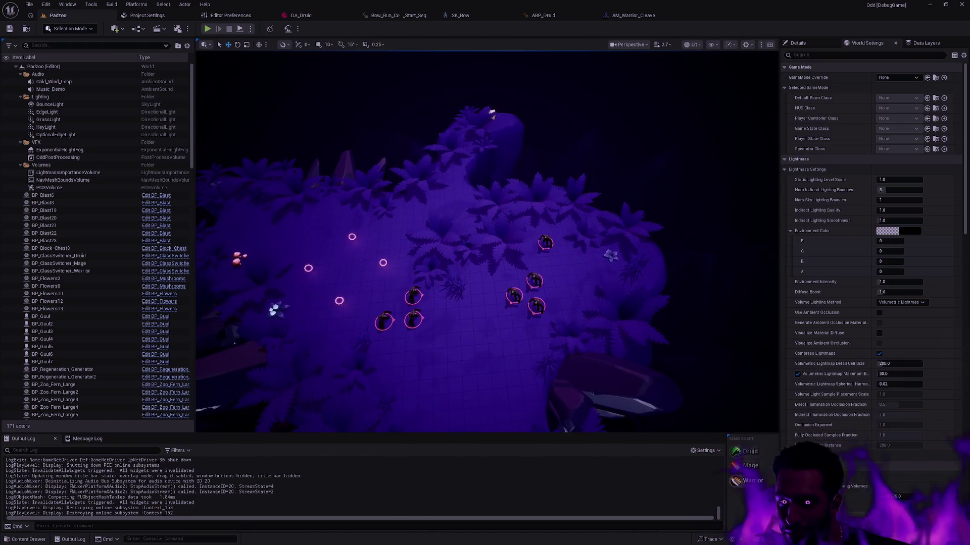
{"action": "left_click_drag", "start_coordinate": [449, 391], "coordinate": [574, 217]}
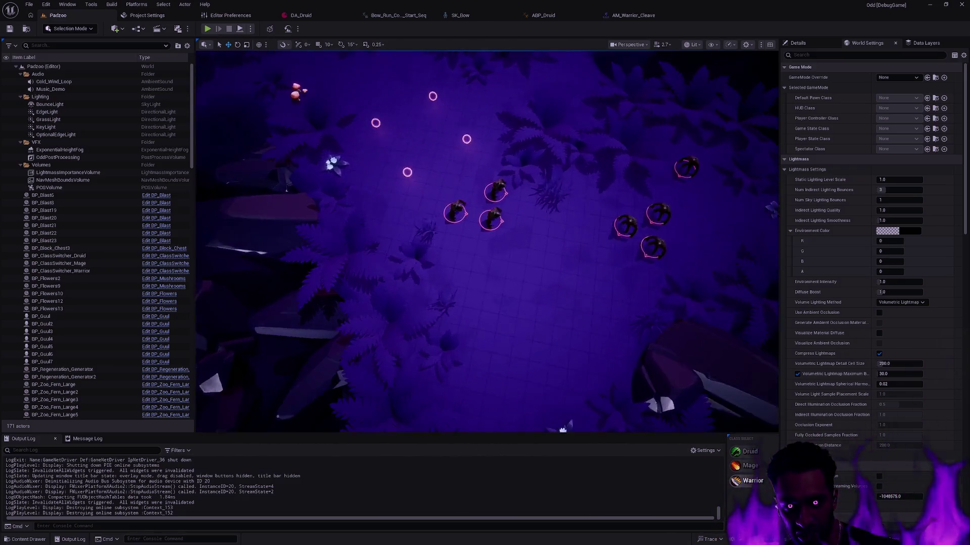
{"action": "key", "text": "ctrl+space"}
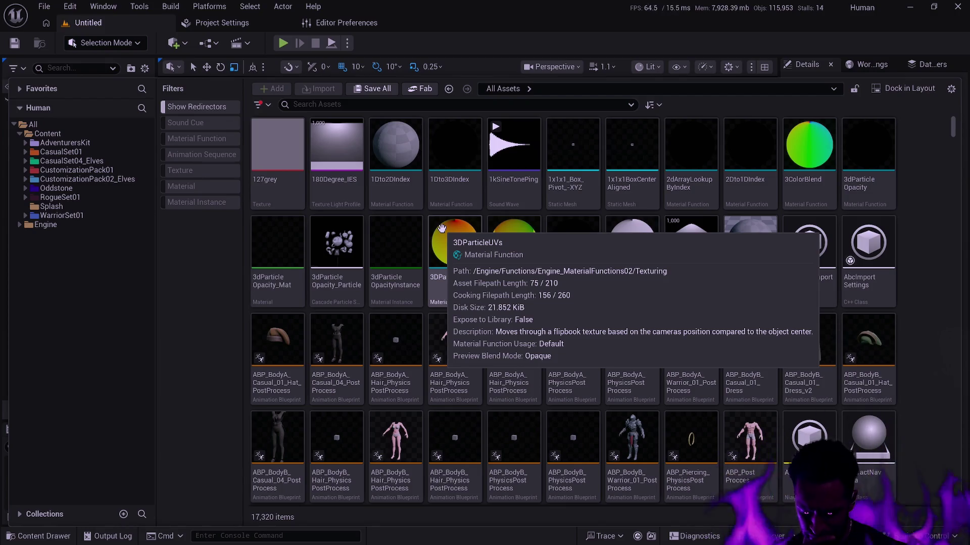
- Expand the Oddstone folder to reveal its nested Character/Player/BodyA subfolders
{"action": "left_click", "coordinate": [25, 187], "text": "shift"}
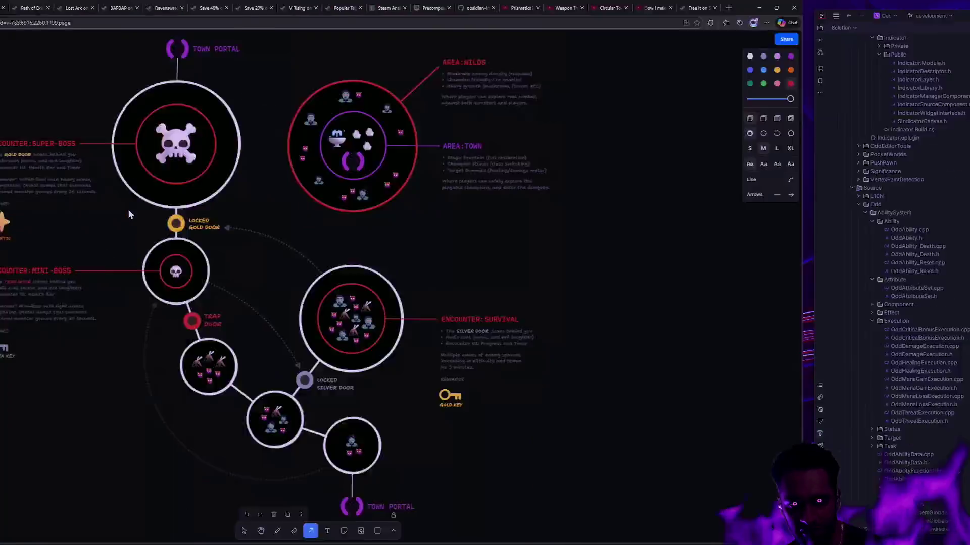
- Rerun git status in Git Bash to list the repository's deleted, modified and untracked files
{"action": "key", "text": "Up"}
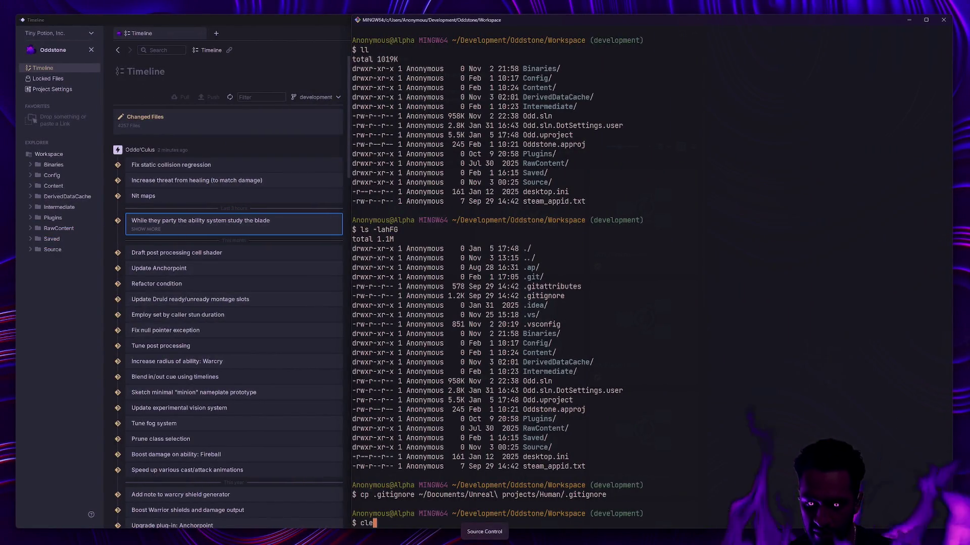
{"action": "key", "text": "ctrl+l"}
{"action": "type", "text": "git status"}
{"action": "key", "text": "Return"}
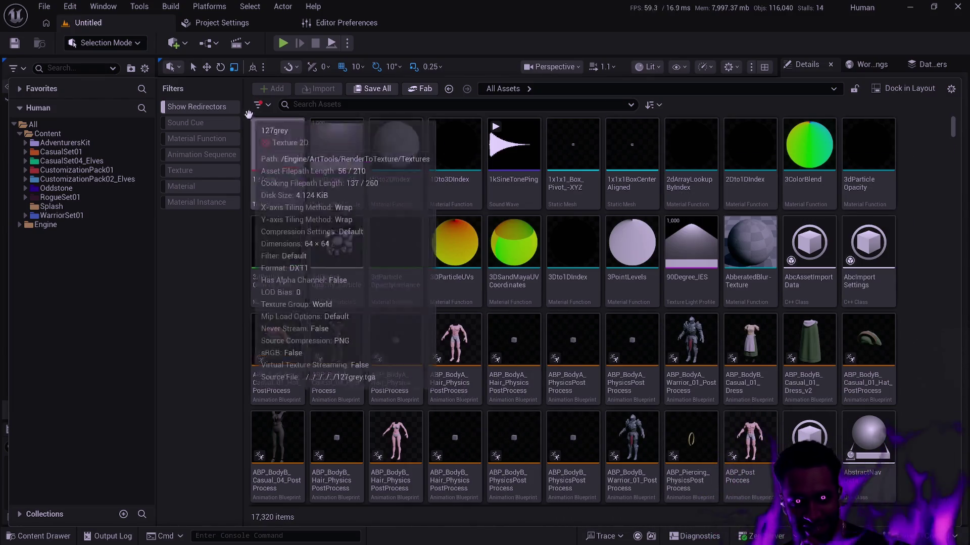
- Browse CustomizationPack01 and expand and collapse the CustomizationPack02_Elves folders in the tree
{"action": "left_click_drag", "start_coordinate": [242, 99], "coordinate": [243, 97]}
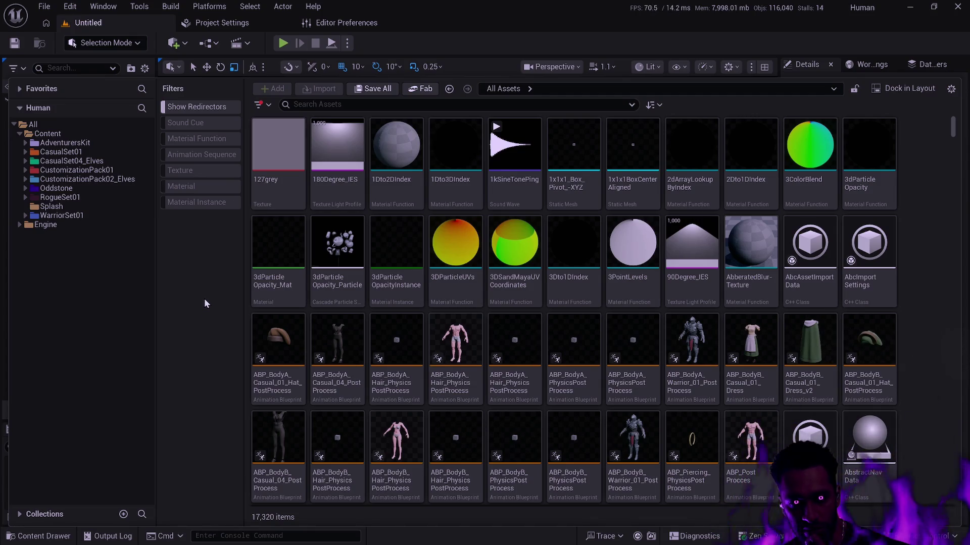
{"action": "left_click", "coordinate": [104, 171]}
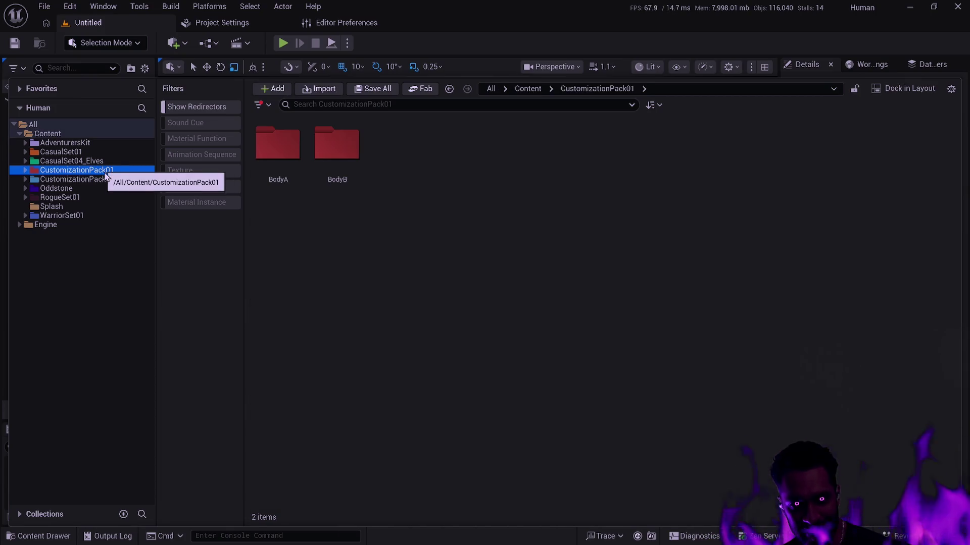
{"action": "left_click", "coordinate": [26, 180], "text": "shift"}
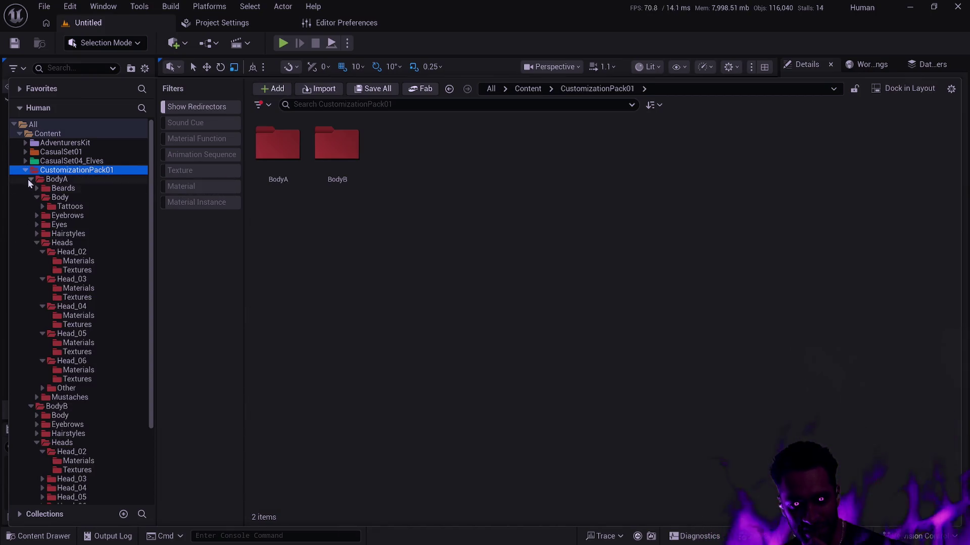
{"action": "left_click", "coordinate": [25, 180], "text": "shift"}
{"action": "left_click", "coordinate": [26, 180]}
{"action": "left_click", "coordinate": [26, 180]}
{"action": "left_click", "coordinate": [26, 180]}
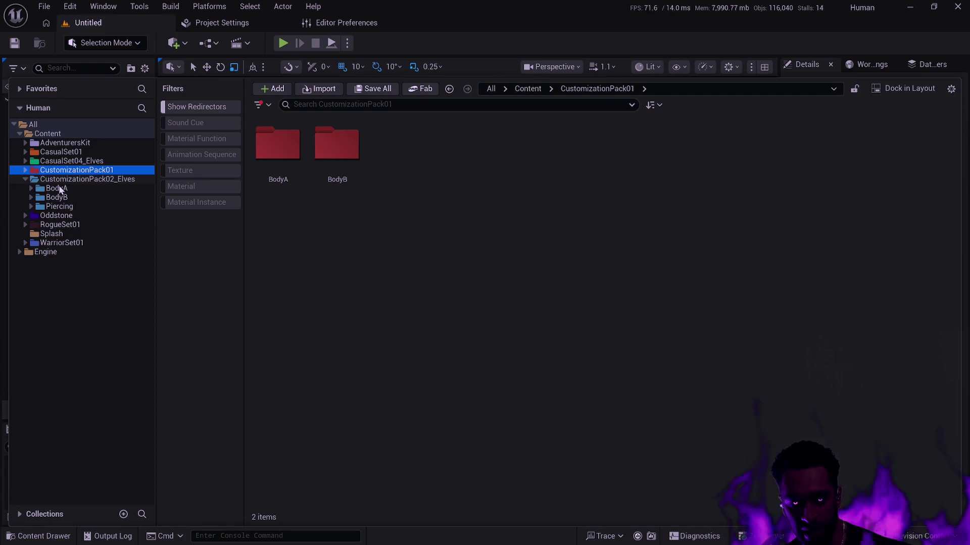
{"action": "left_click", "coordinate": [25, 170]}
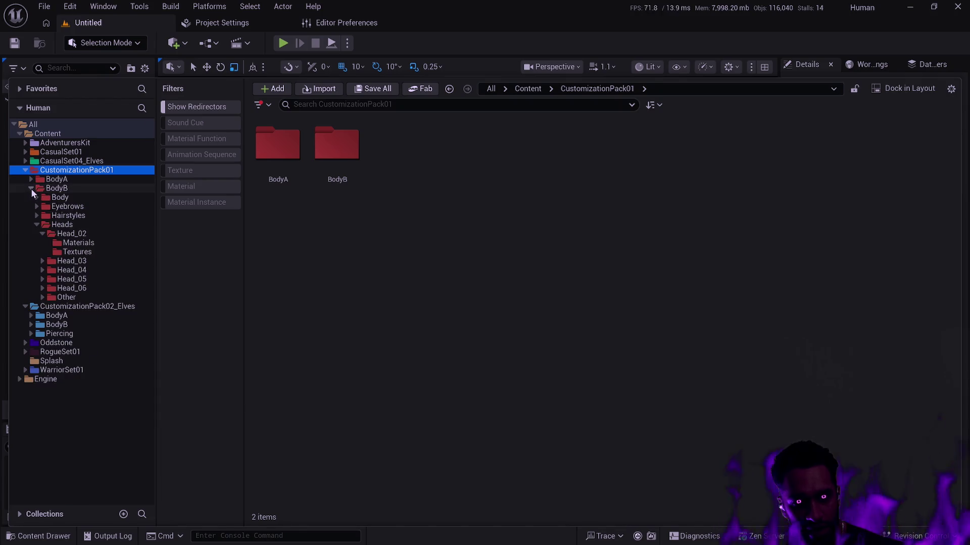
{"action": "left_click", "coordinate": [31, 189]}
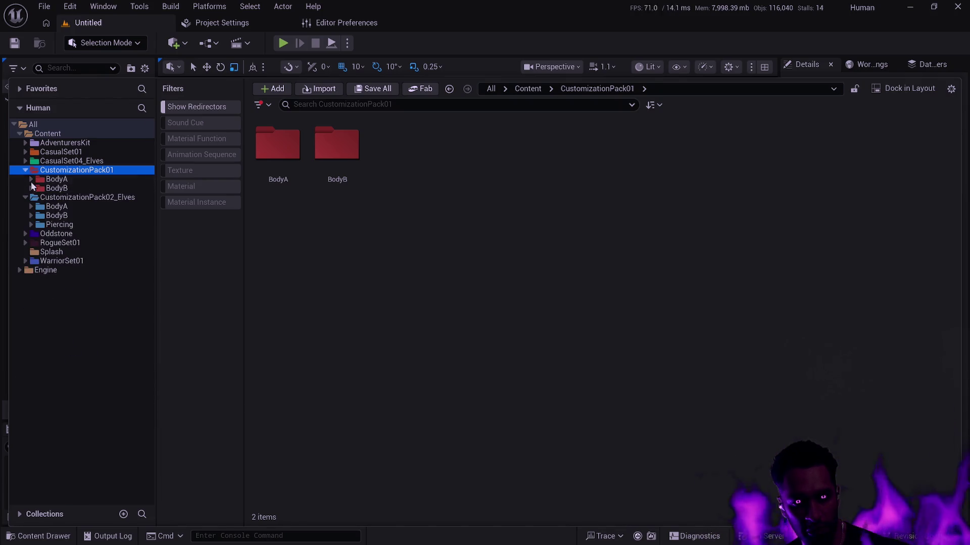
{"action": "left_click", "coordinate": [25, 197]}
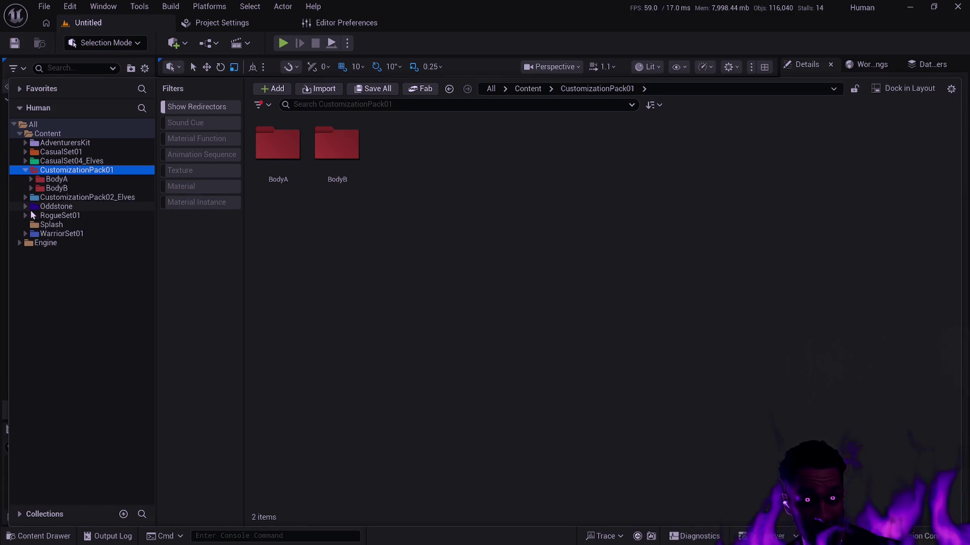
- Expand Oddstone > Character > Player and collapse its BodyA and BodyB subfolders
{"action": "left_click", "coordinate": [25, 206]}
{"action": "left_click", "coordinate": [31, 215]}
{"action": "left_click", "coordinate": [32, 216]}
{"action": "left_click", "coordinate": [37, 224]}
{"action": "left_click", "coordinate": [36, 225]}
{"action": "left_click", "coordinate": [43, 234]}
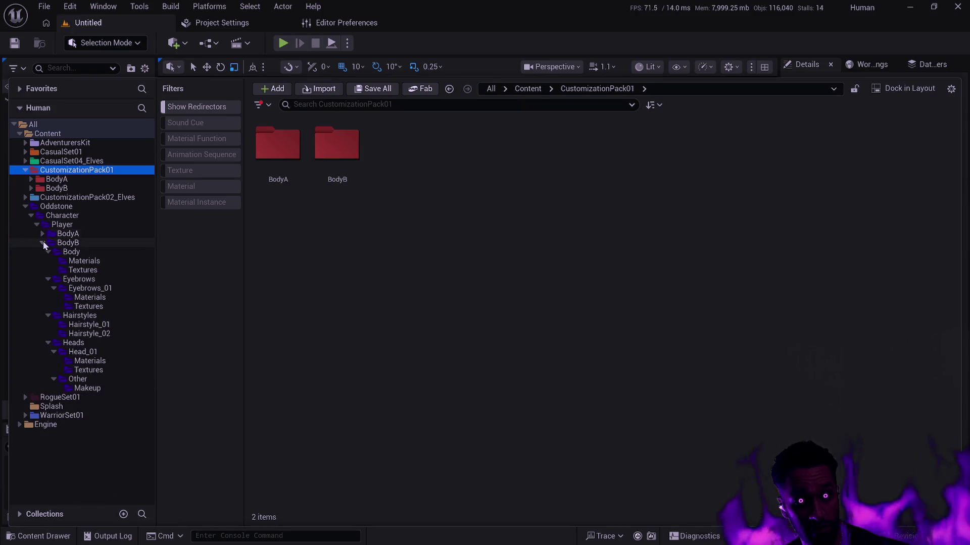
{"action": "left_click", "coordinate": [43, 243]}
- Open CustomizationPack01's BodyA > Body folder, then return to the top-level Content folder
{"action": "left_click", "coordinate": [60, 180]}
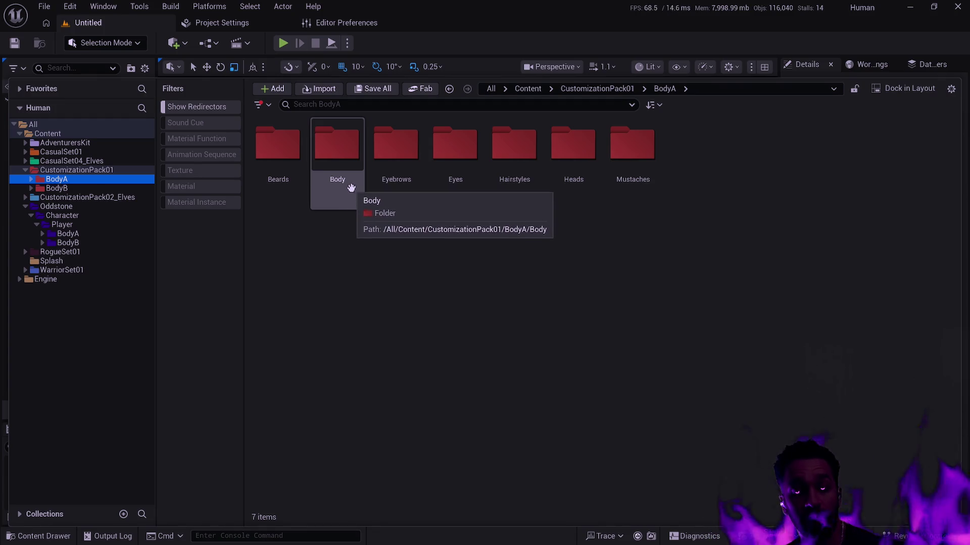
{"action": "double_click", "coordinate": [357, 198]}
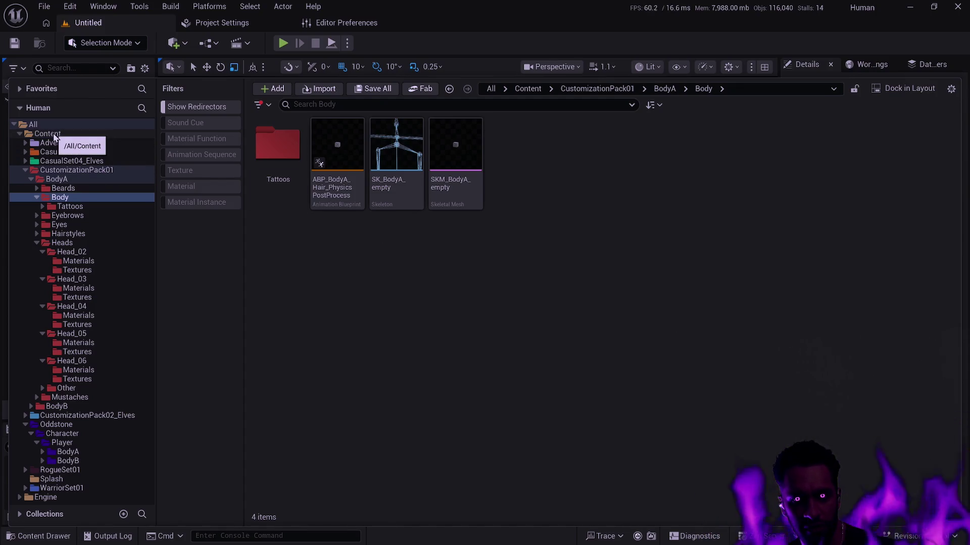
{"action": "left_click", "coordinate": [50, 134]}
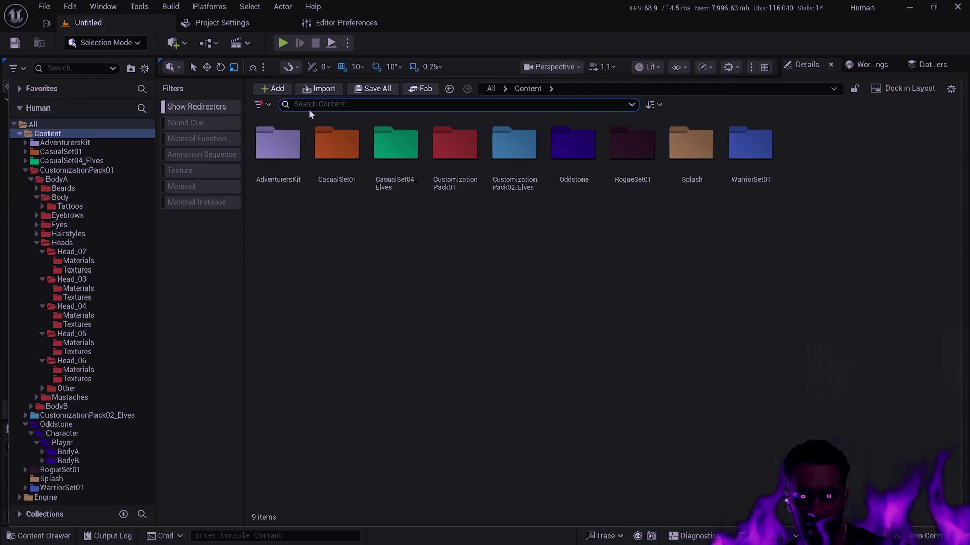
- Search the Content Browser for 'SK_BodyA_' skeletal meshes
{"action": "type", "text": "SK_"}
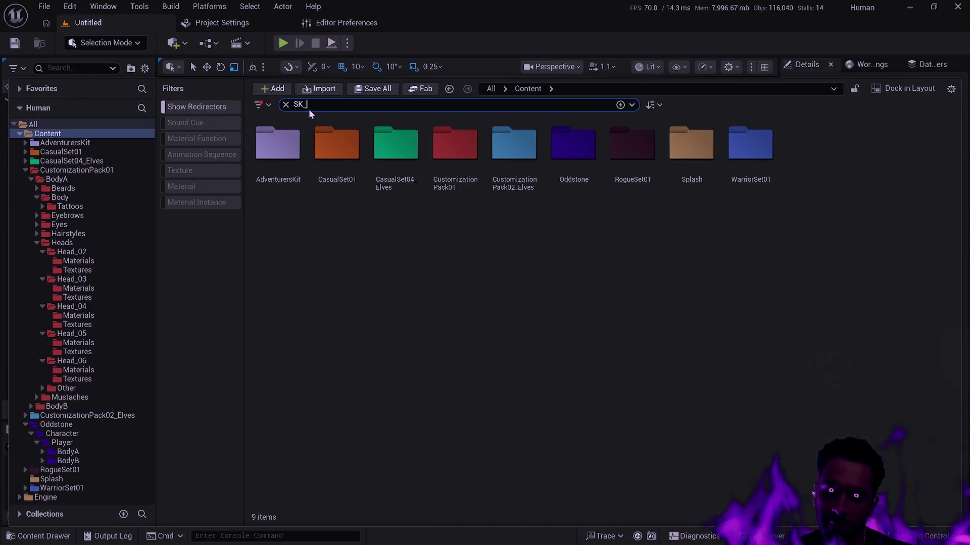
{"action": "type", "text": "Body_A"}
{"action": "key", "text": "BackSpace"}
{"action": "key", "text": "BackSpace"}
{"action": "type", "text": "A_"}
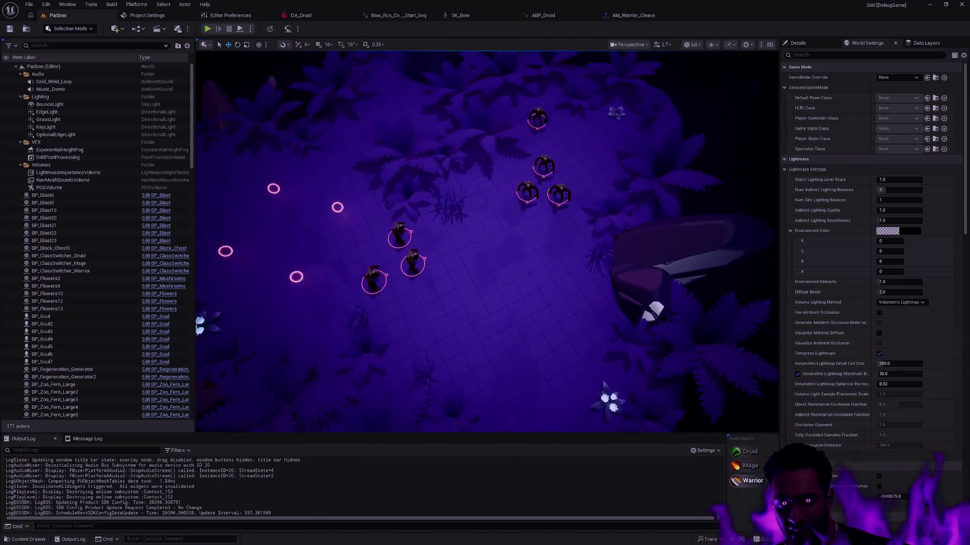
- Start a Play In Editor session of Padzoo with Alt+P and focus the game view
{"action": "left_click_drag", "start_coordinate": [495, 202], "coordinate": [495, 193]}
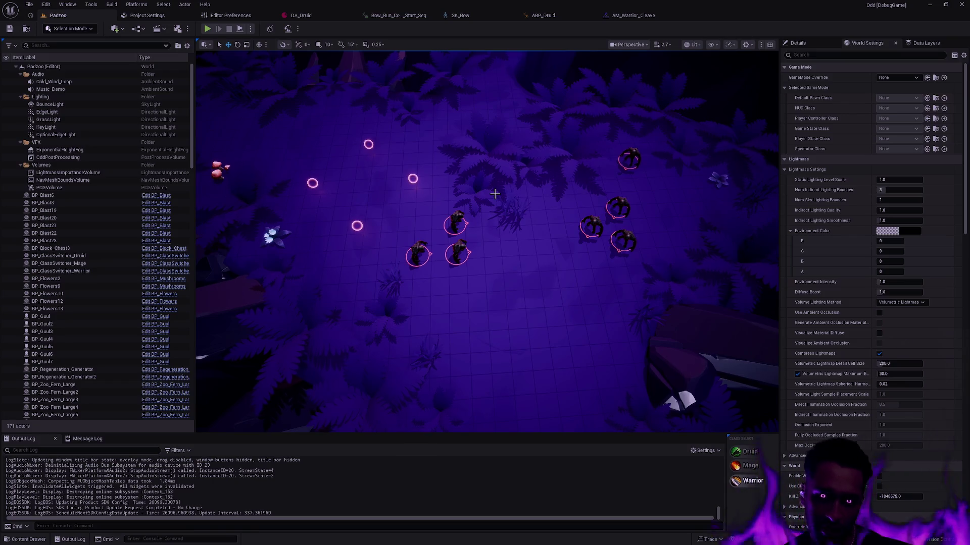
{"action": "key", "text": "alt+p"}
{"action": "left_click", "coordinate": [516, 199]}
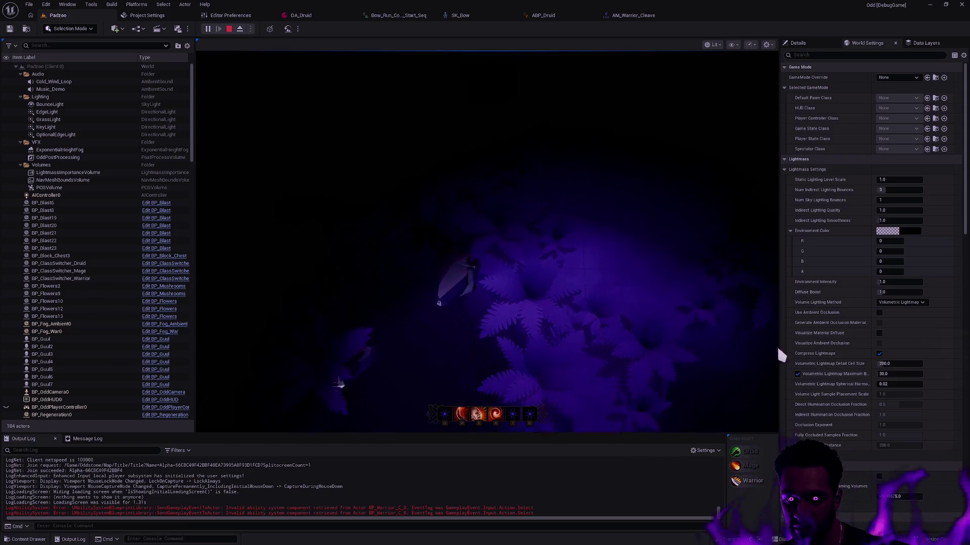
- Walk the character around the forest, trigger the Q cone ability, then stop the session with Esc
{"action": "left_click", "coordinate": [529, 180]}
{"action": "left_click", "coordinate": [520, 250]}
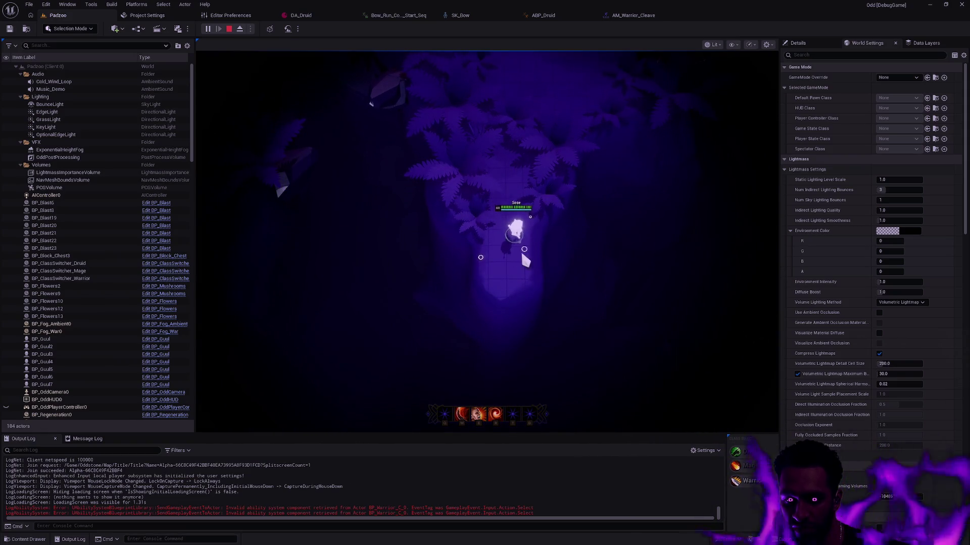
{"action": "key", "text": "q"}
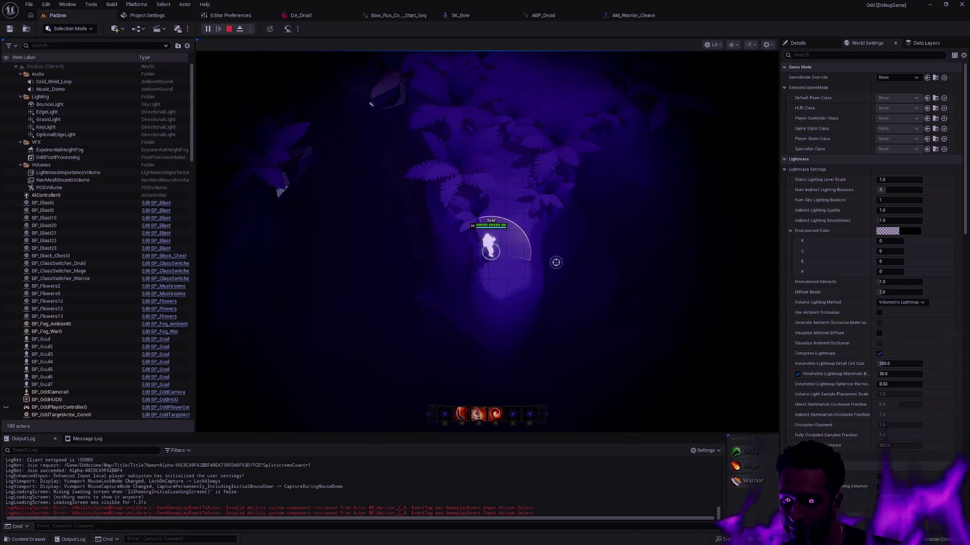
{"action": "left_click", "coordinate": [534, 238]}
{"action": "left_click", "coordinate": [507, 244]}
{"action": "key", "text": "Escape"}
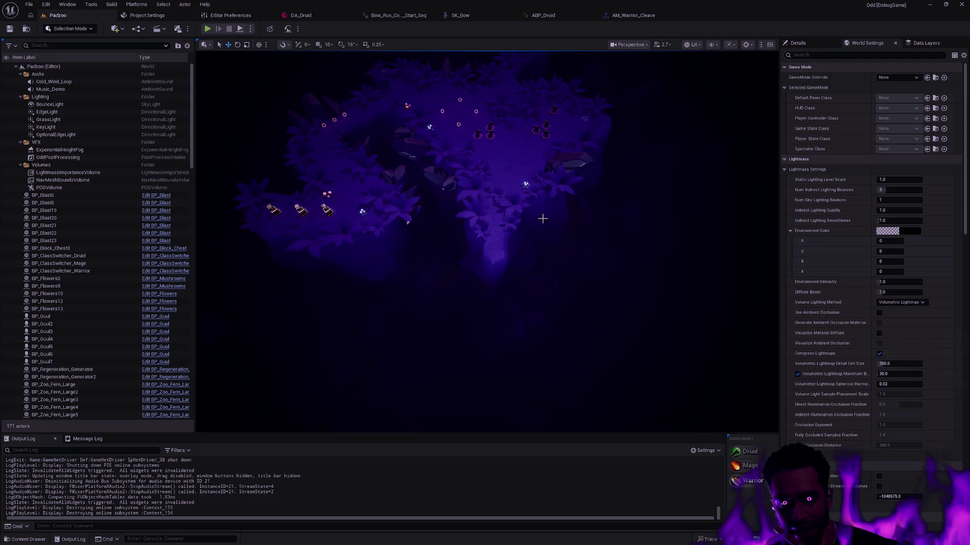
- Fly and orbit the Padzoo viewport camera around the arena's rings, creatures and enemy group
{"action": "left_click_drag", "start_coordinate": [546, 233], "coordinate": [543, 117]}
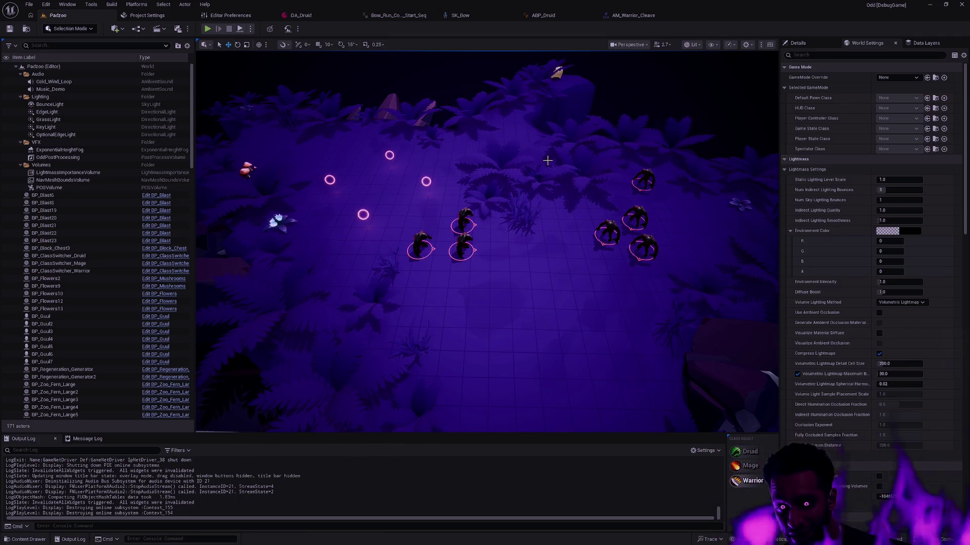
{"action": "left_click_drag", "start_coordinate": [543, 132], "coordinate": [510, 114]}
{"action": "key", "text": "w"}
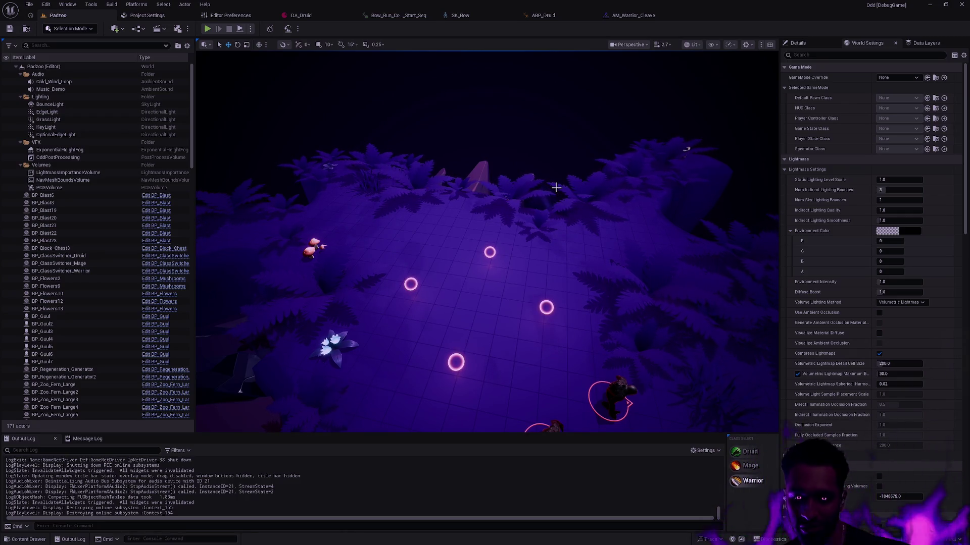
{"action": "left_click_drag", "start_coordinate": [624, 228], "coordinate": [629, 288]}
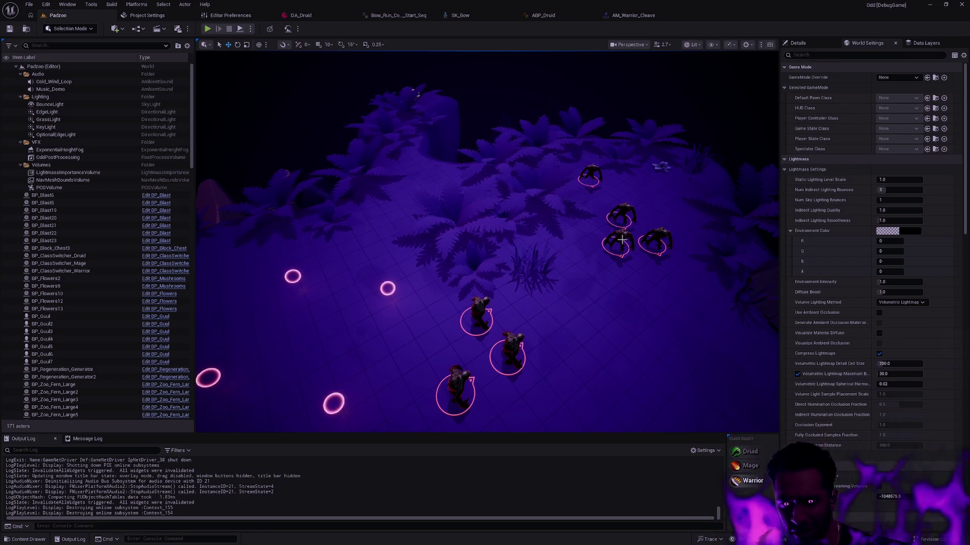
{"action": "left_click_drag", "start_coordinate": [629, 242], "coordinate": [630, 218]}
{"action": "left_click_drag", "start_coordinate": [399, 283], "coordinate": [399, 299]}
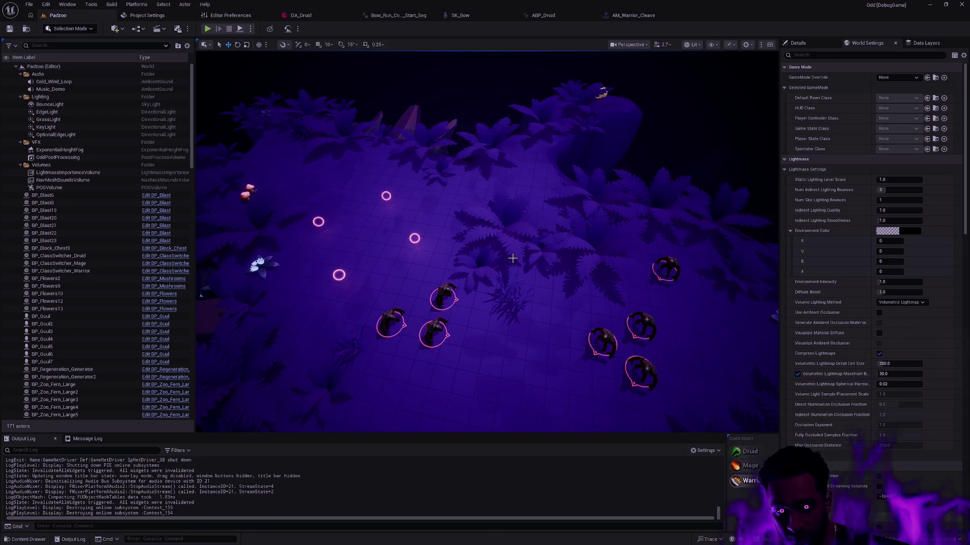
{"action": "mouse_move", "coordinate": [513, 258]}
{"action": "left_mouse_down"}
{"action": "mouse_move", "coordinate": [454, 282]}
{"action": "mouse_move", "coordinate": [429, 247]}
{"action": "left_mouse_up"}
{"action": "mouse_move", "coordinate": [526, 276]}
{"action": "left_mouse_down"}
{"action": "mouse_move", "coordinate": [526, 265]}
{"action": "mouse_move", "coordinate": [527, 277]}
{"action": "left_mouse_up"}
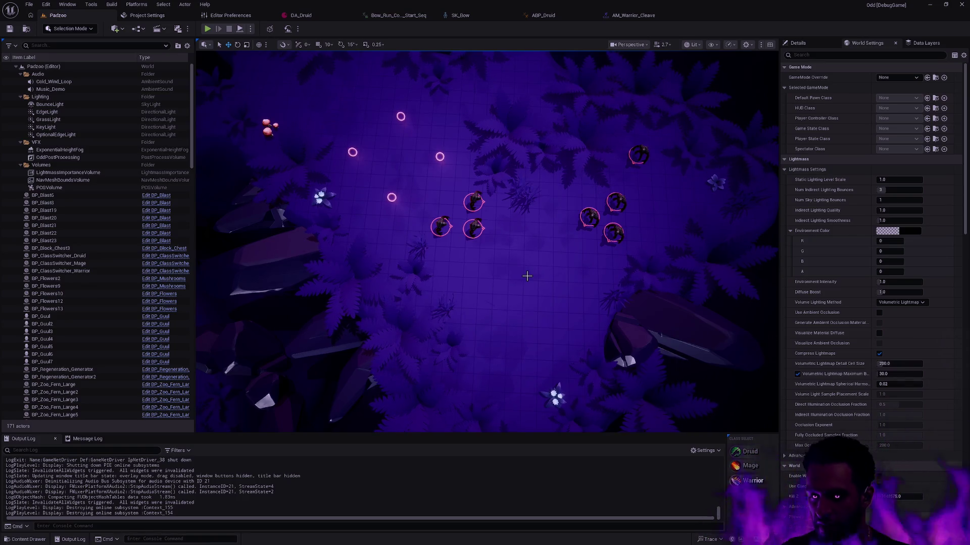
{"action": "mouse_move", "coordinate": [527, 276]}
{"action": "left_mouse_down"}
{"action": "mouse_move", "coordinate": [550, 253]}
{"action": "mouse_move", "coordinate": [559, 213]}
{"action": "mouse_move", "coordinate": [555, 253]}
{"action": "mouse_move", "coordinate": [687, 257]}
{"action": "left_mouse_up"}
{"action": "left_click_drag", "start_coordinate": [601, 257], "coordinate": [570, 257]}
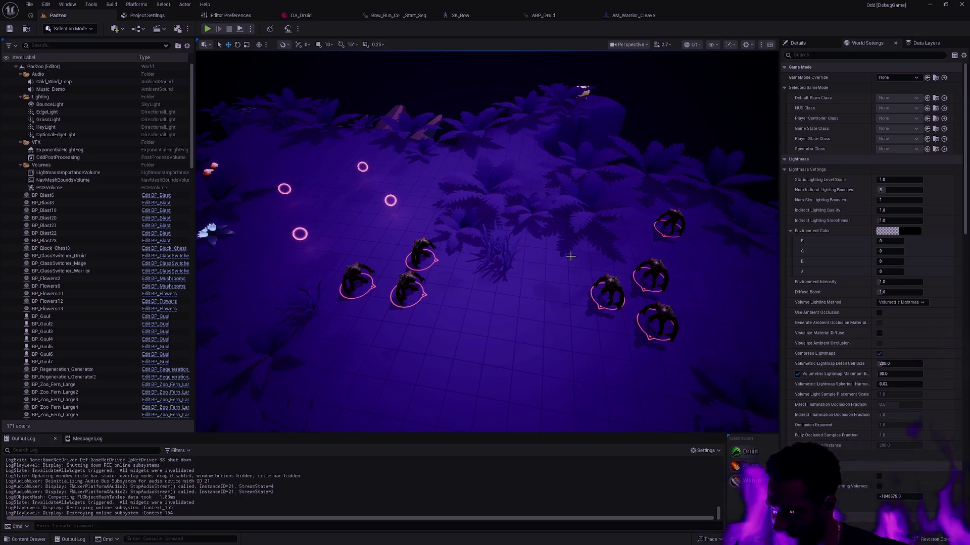
{"action": "mouse_move", "coordinate": [543, 216]}
{"action": "left_mouse_down"}
{"action": "mouse_move", "coordinate": [547, 158]}
{"action": "mouse_move", "coordinate": [537, 230]}
{"action": "mouse_move", "coordinate": [542, 154]}
{"action": "left_mouse_up"}
{"action": "left_click_drag", "start_coordinate": [727, 54], "coordinate": [683, 134]}
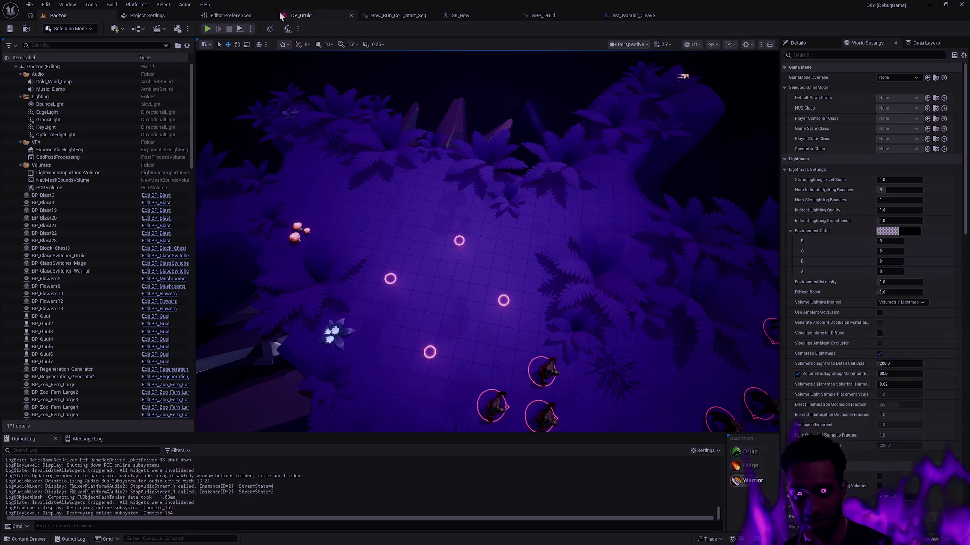
{"action": "mouse_move", "coordinate": [651, 219]}
{"action": "left_mouse_down"}
{"action": "mouse_move", "coordinate": [632, 232]}
{"action": "mouse_move", "coordinate": [616, 222]}
{"action": "mouse_move", "coordinate": [650, 219]}
{"action": "left_mouse_up"}
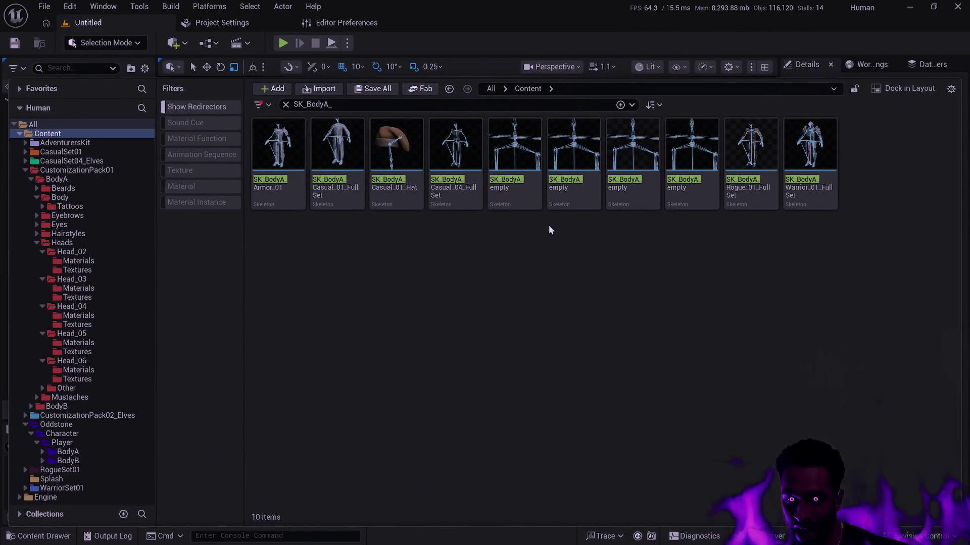
- Select the four SK_BodyA_empty skeletal meshes and delete them
{"action": "left_click", "coordinate": [697, 195]}
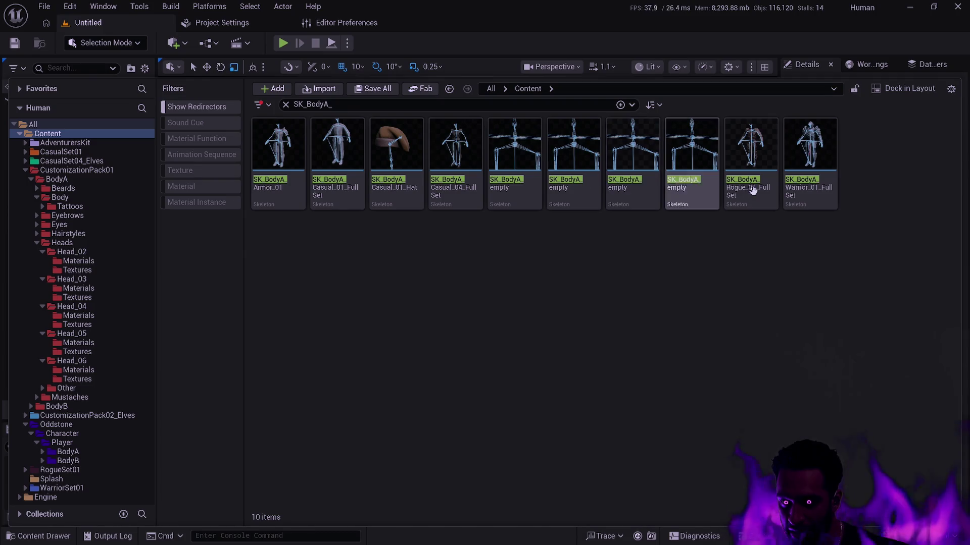
{"action": "left_click", "coordinate": [598, 153]}
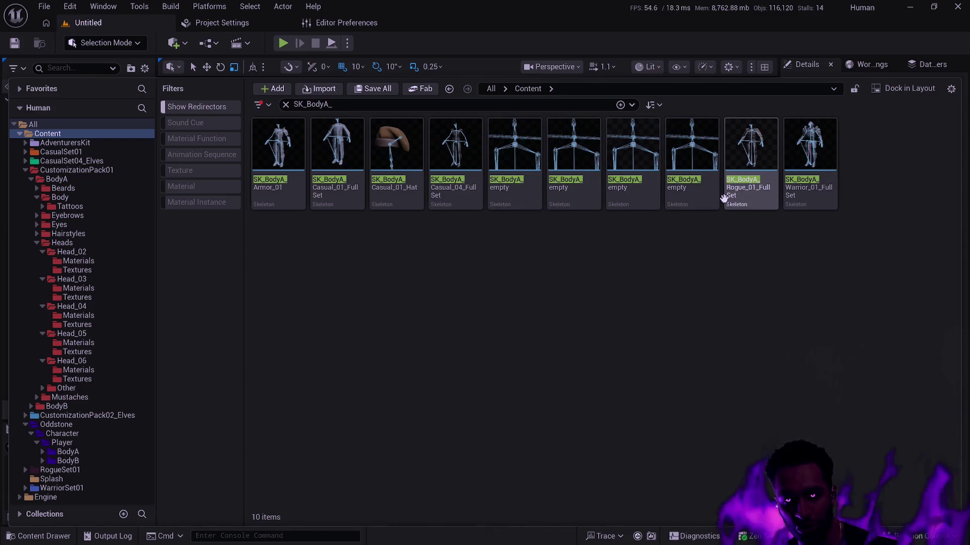
{"action": "mouse_move", "coordinate": [724, 198]}
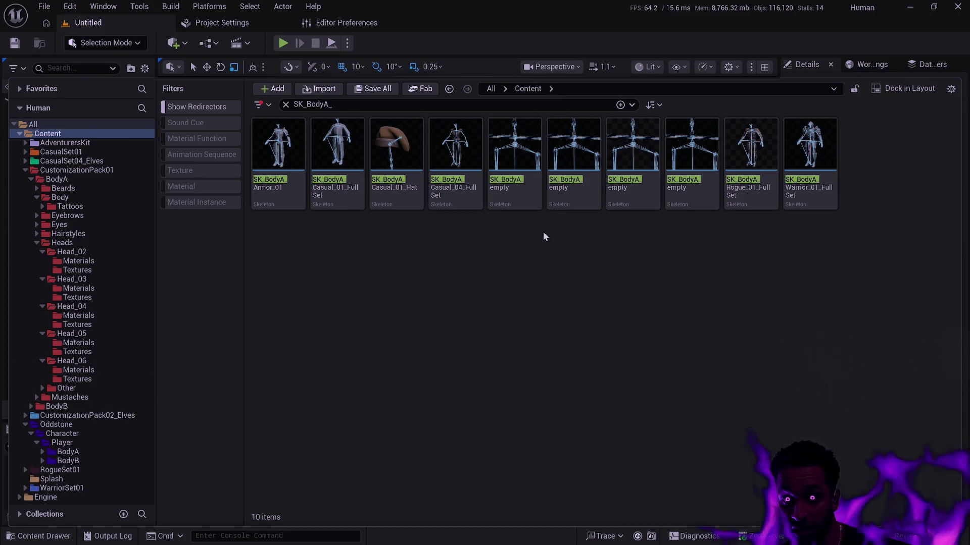
{"action": "left_click", "coordinate": [518, 194]}
{"action": "left_click", "coordinate": [695, 195], "text": "shift"}
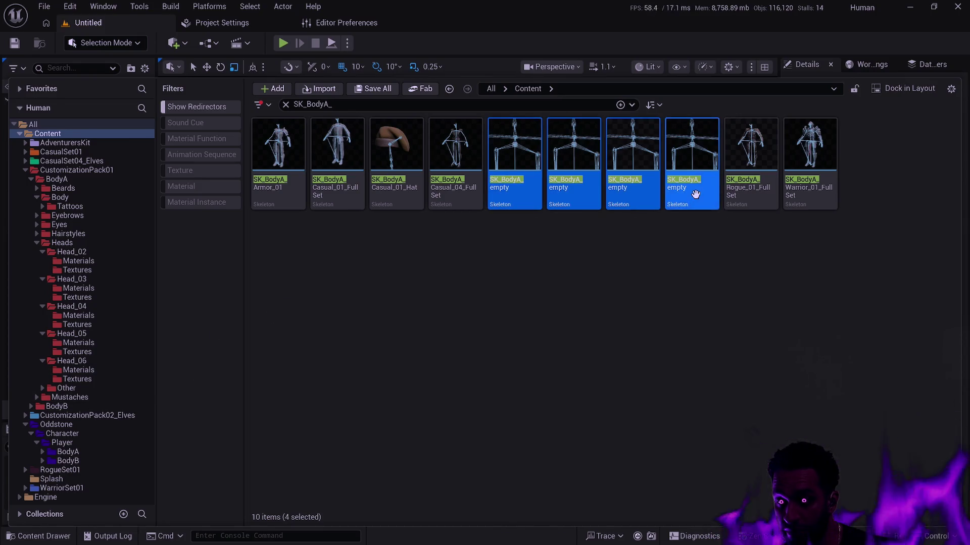
{"action": "mouse_move", "coordinate": [628, 207]}
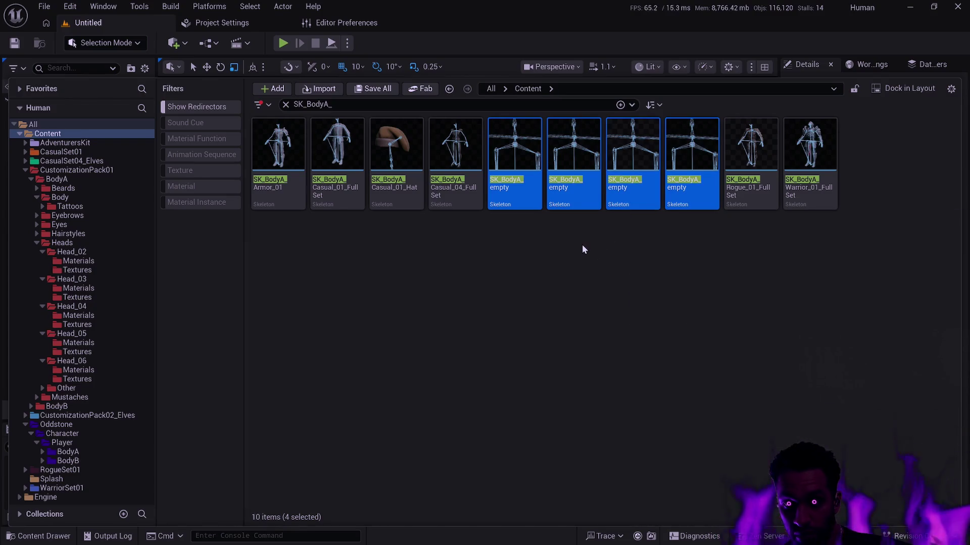
{"action": "key", "text": "Delete"}
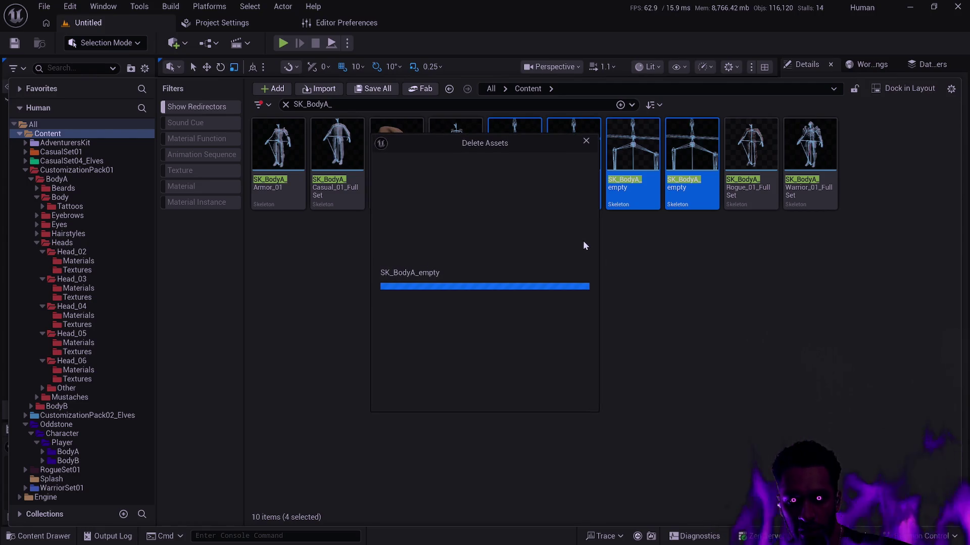
- Replace the empty skeletons' references with SK_BodyA, confirm, and save the changed BodyA assets
{"action": "mouse_move", "coordinate": [479, 141]}
{"action": "left_mouse_down"}
{"action": "mouse_move", "coordinate": [596, 221]}
{"action": "mouse_move", "coordinate": [590, 232]}
{"action": "left_mouse_up"}
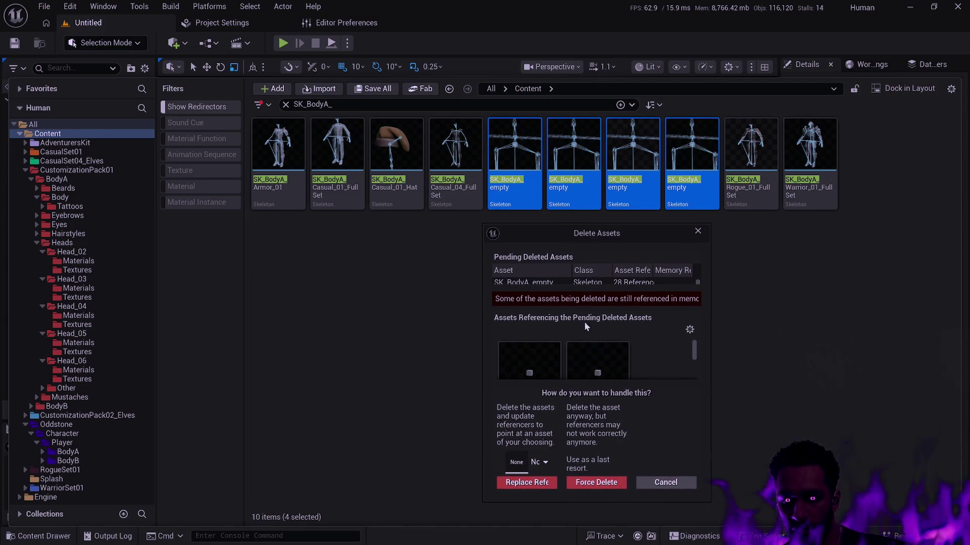
{"action": "left_click_drag", "start_coordinate": [599, 225], "coordinate": [599, 143]}
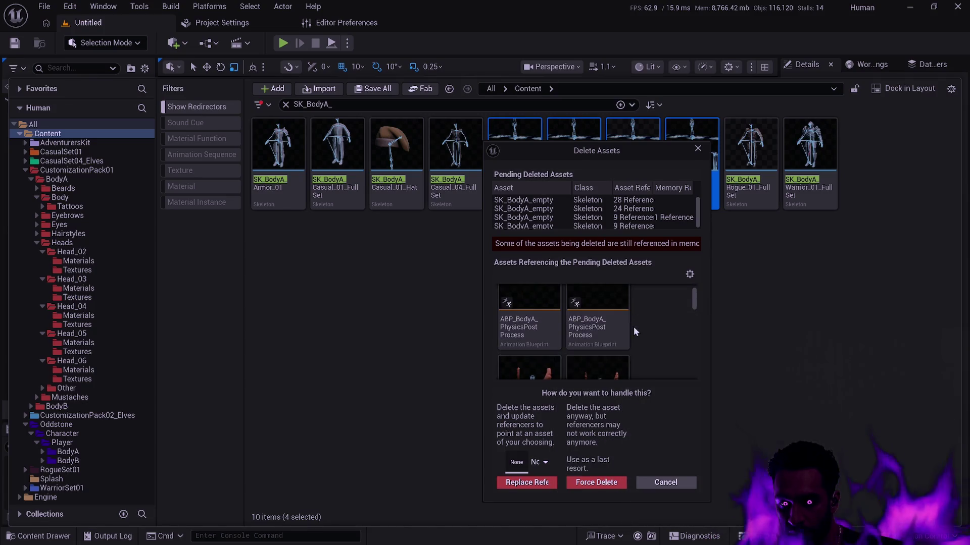
{"action": "scroll", "coordinate": [630, 325], "scroll_direction": "down", "scroll_amount": 2}
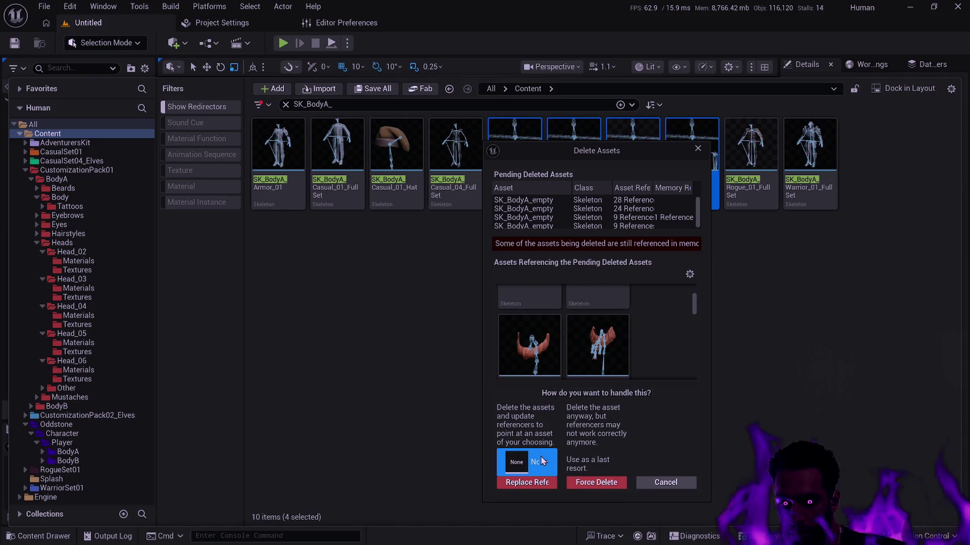
{"action": "left_click", "coordinate": [539, 462]}
{"action": "type", "text": "BodyA"}
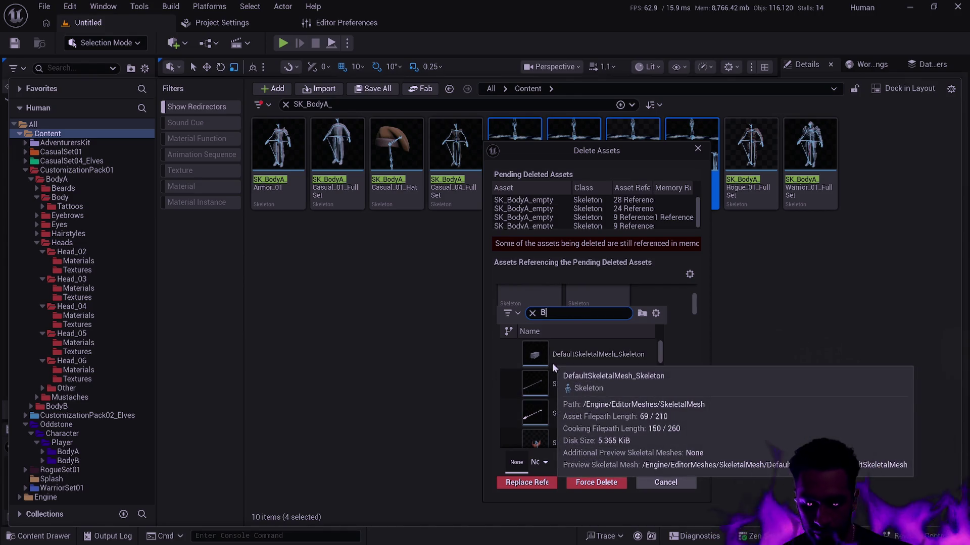
{"action": "scroll", "coordinate": [635, 380], "scroll_direction": "down", "scroll_amount": 5}
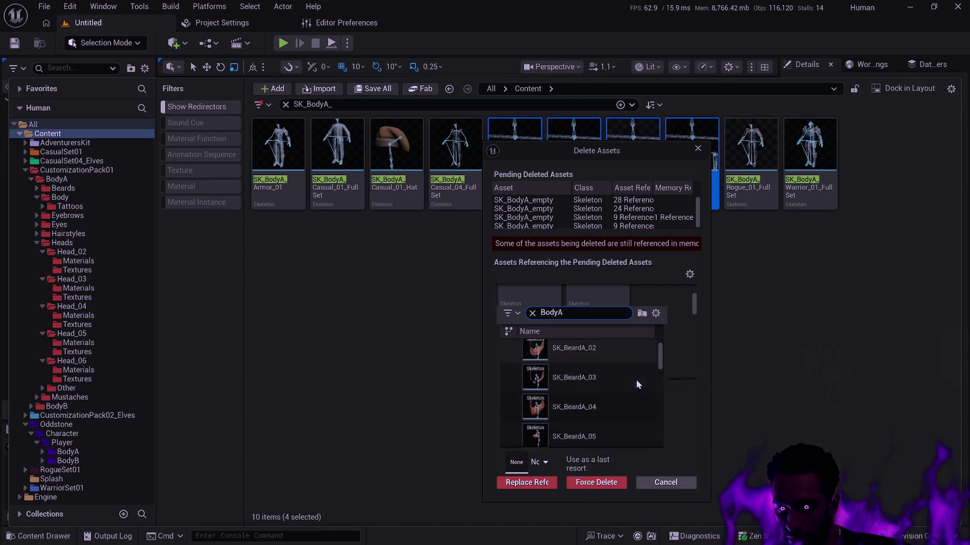
{"action": "scroll", "coordinate": [650, 386], "scroll_direction": "up", "scroll_amount": 1}
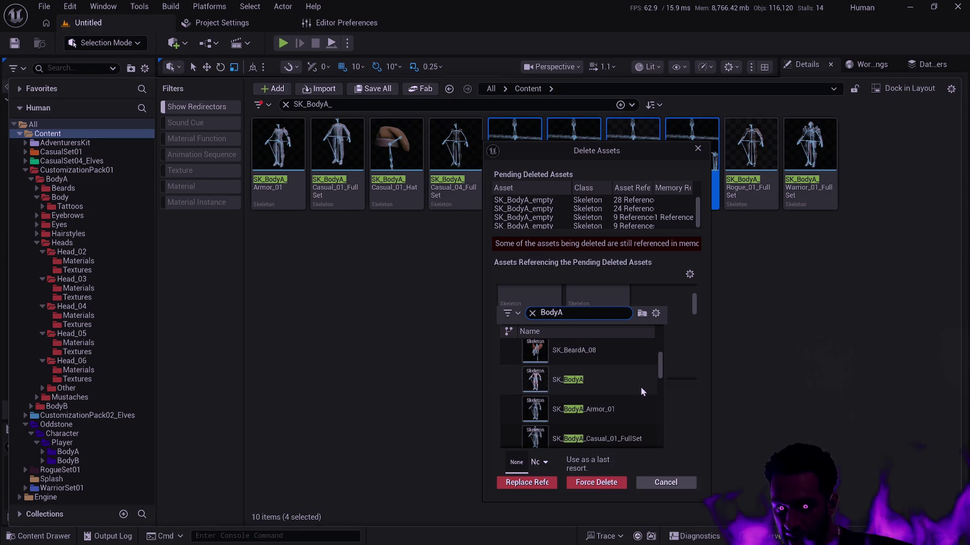
{"action": "left_click", "coordinate": [592, 383]}
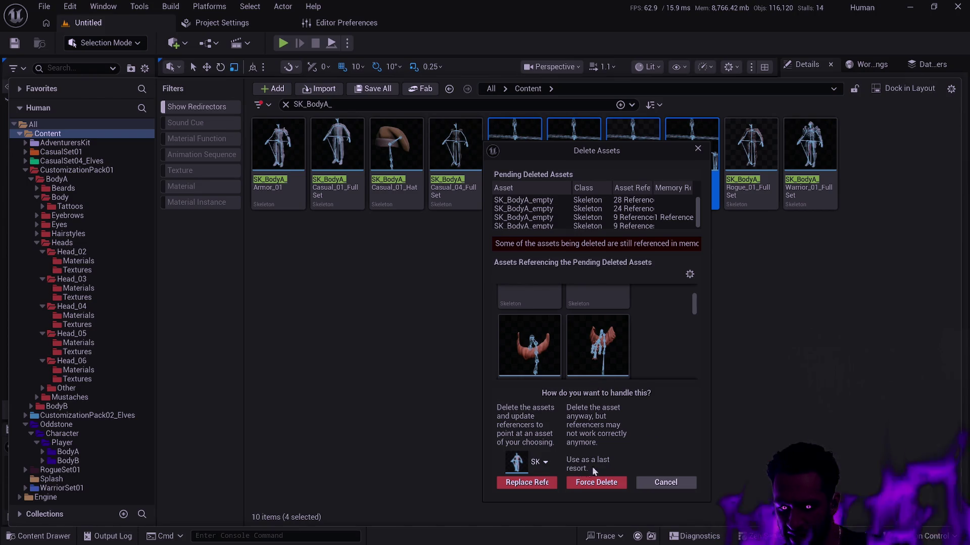
{"action": "left_click", "coordinate": [528, 482]}
{"action": "left_click", "coordinate": [576, 310]}
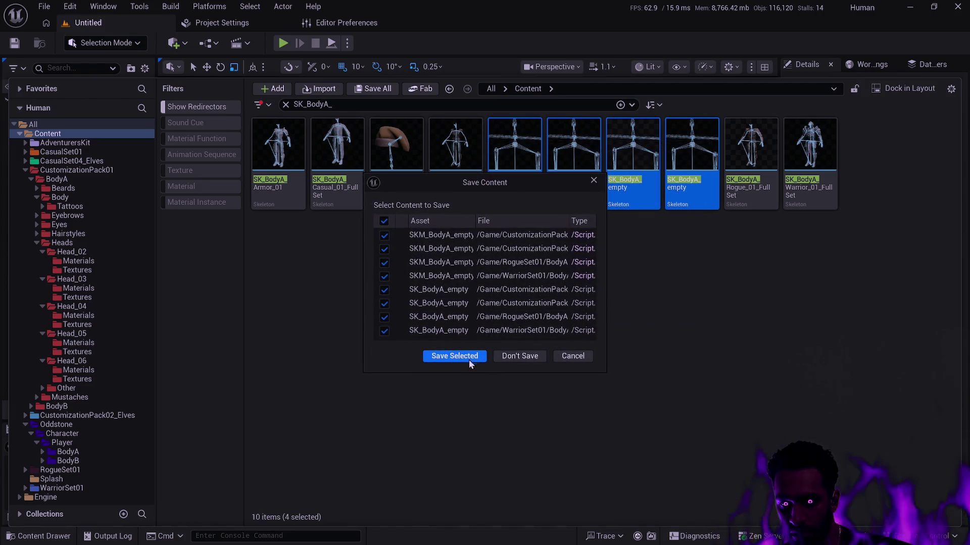
{"action": "left_click", "coordinate": [467, 357]}
{"action": "left_click", "coordinate": [520, 323]}
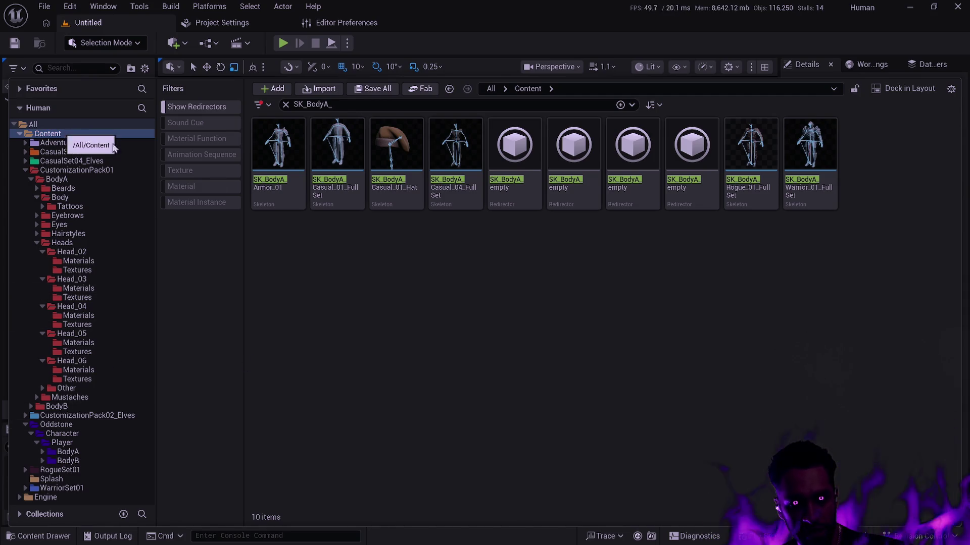
- Fix up redirectors in the Content folder and delete the unreferenced ones
{"action": "right_click", "coordinate": [368, 282]}
{"action": "right_click", "coordinate": [77, 134]}
{"action": "left_click", "coordinate": [152, 321]}
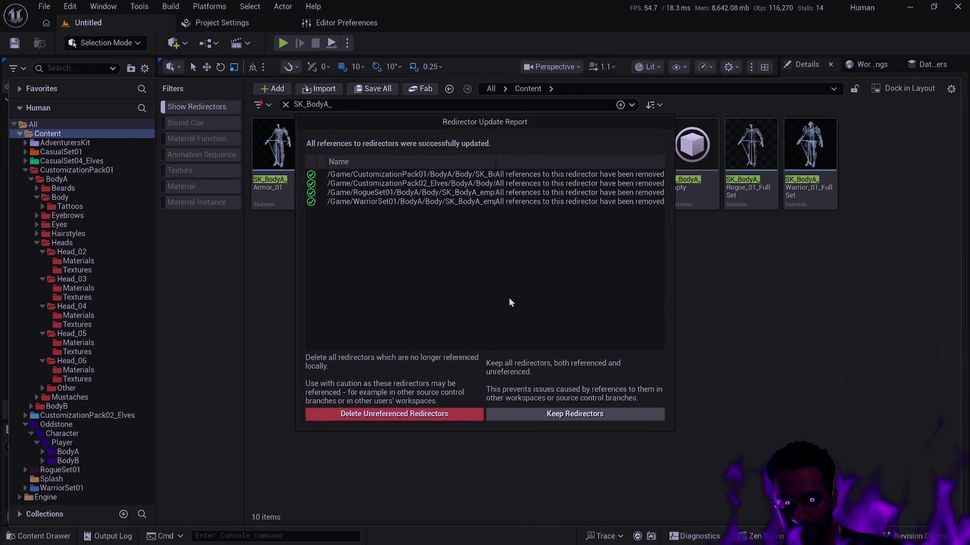
{"action": "left_click", "coordinate": [411, 413]}
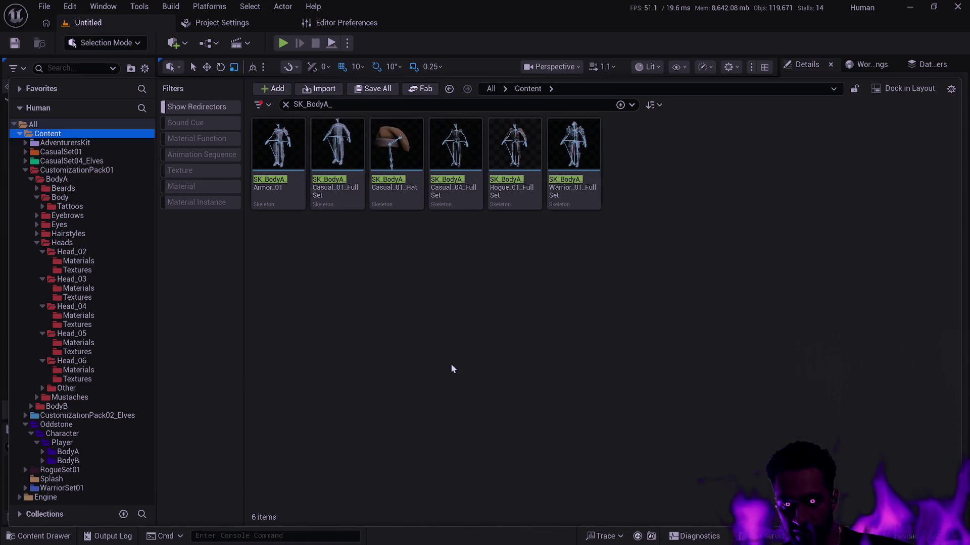
- Select the four SK_BodyB_ empty skeletons and delete them
{"action": "left_click", "coordinate": [348, 105]}
{"action": "type", "text": "B"}
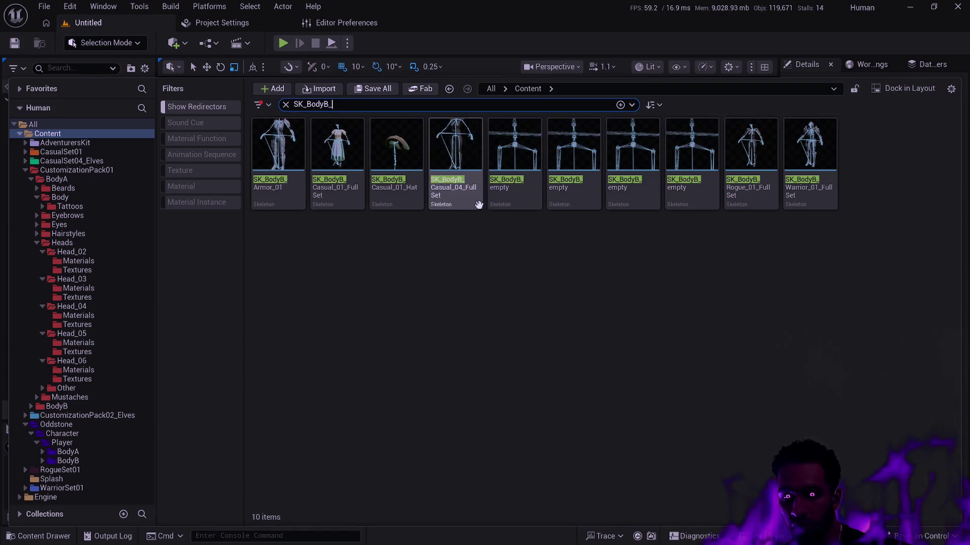
{"action": "left_click", "coordinate": [515, 151]}
{"action": "left_click", "coordinate": [666, 202], "text": "shift"}
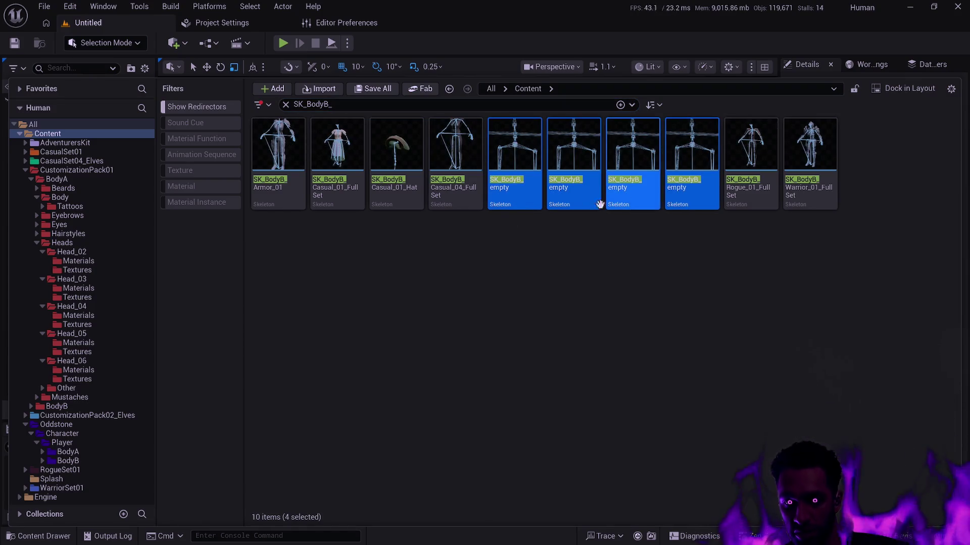
{"action": "key", "text": "Delete"}
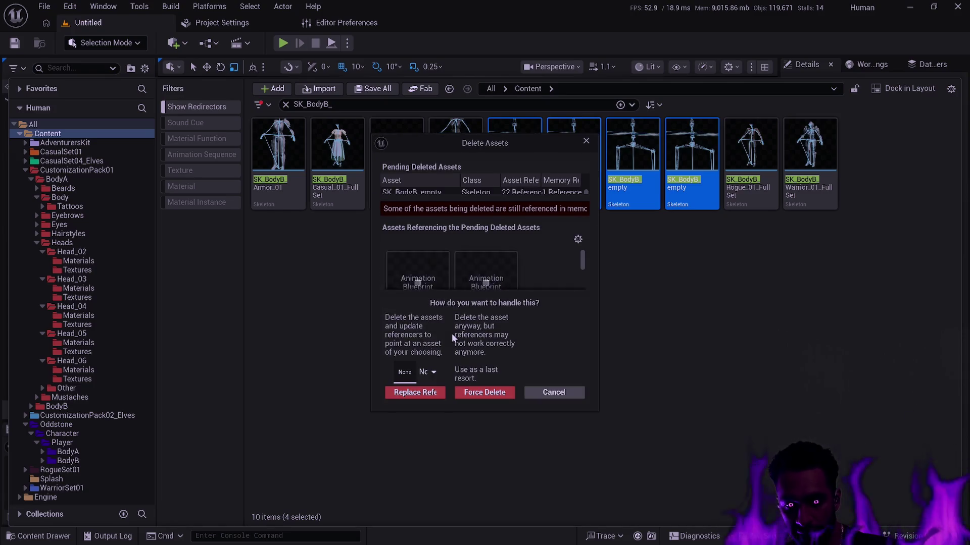
- Replace their references with SK_BodyB, confirm, and save the changed BodyB assets
{"action": "left_click", "coordinate": [425, 372]}
{"action": "type", "text": "BodyB"}
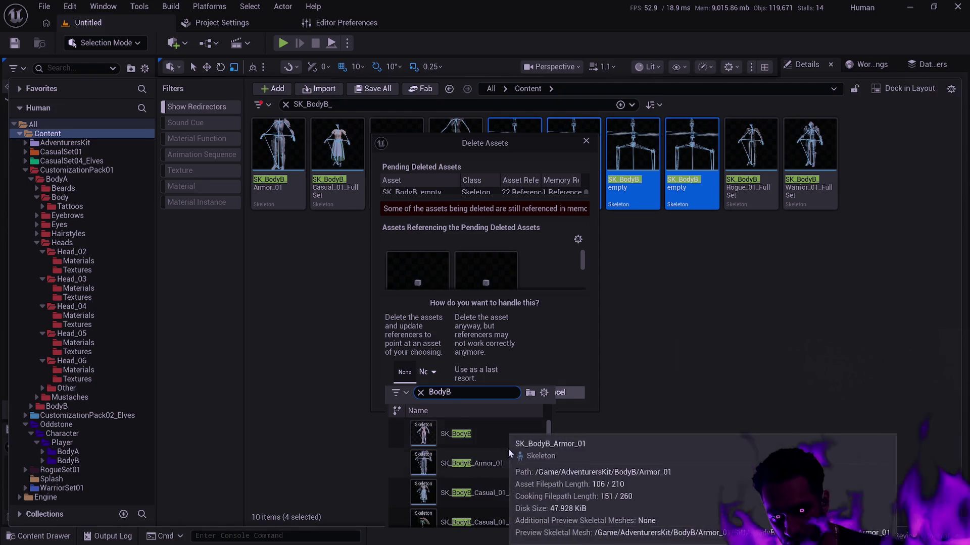
{"action": "left_click", "coordinate": [530, 426]}
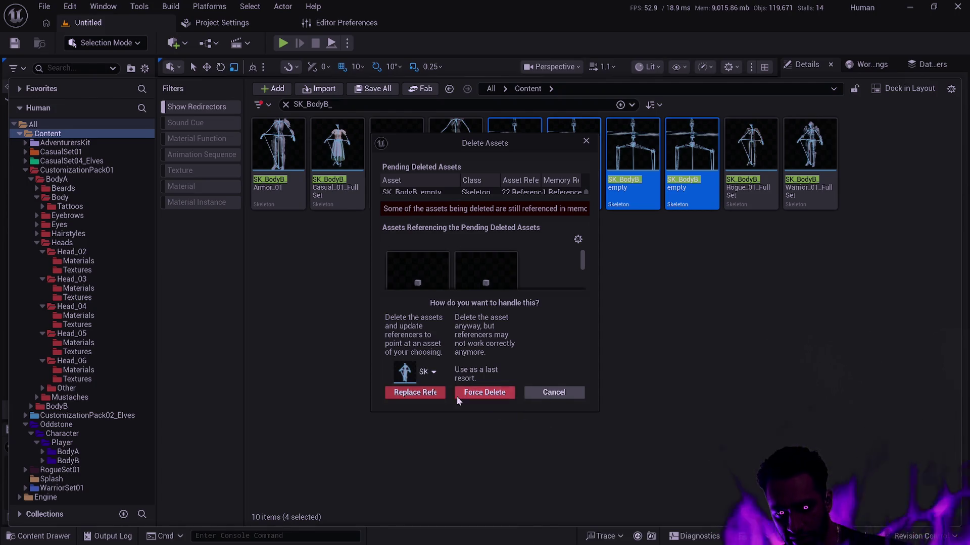
{"action": "left_click", "coordinate": [431, 378]}
{"action": "left_click", "coordinate": [433, 379]}
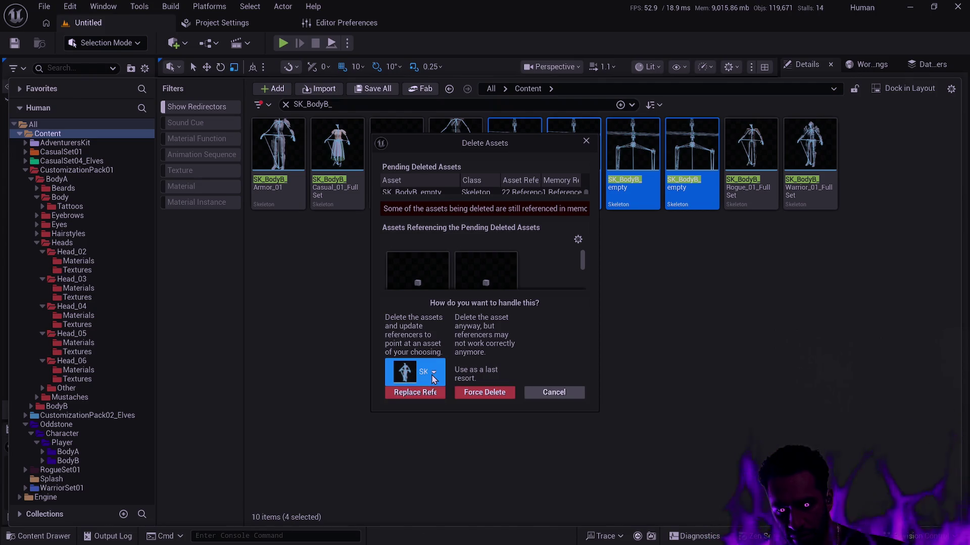
{"action": "left_click", "coordinate": [433, 379]}
{"action": "type", "text": "BodyB"}
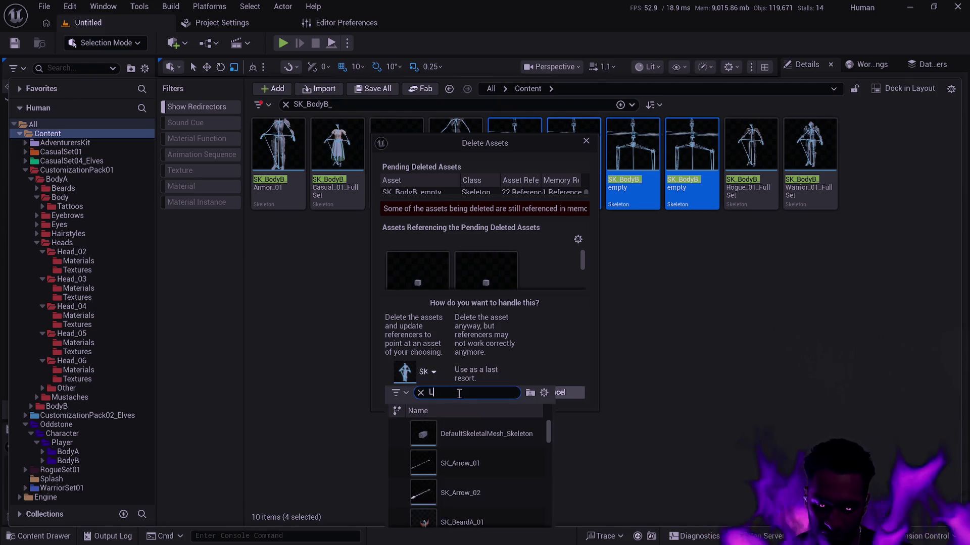
{"action": "left_click", "coordinate": [474, 437]}
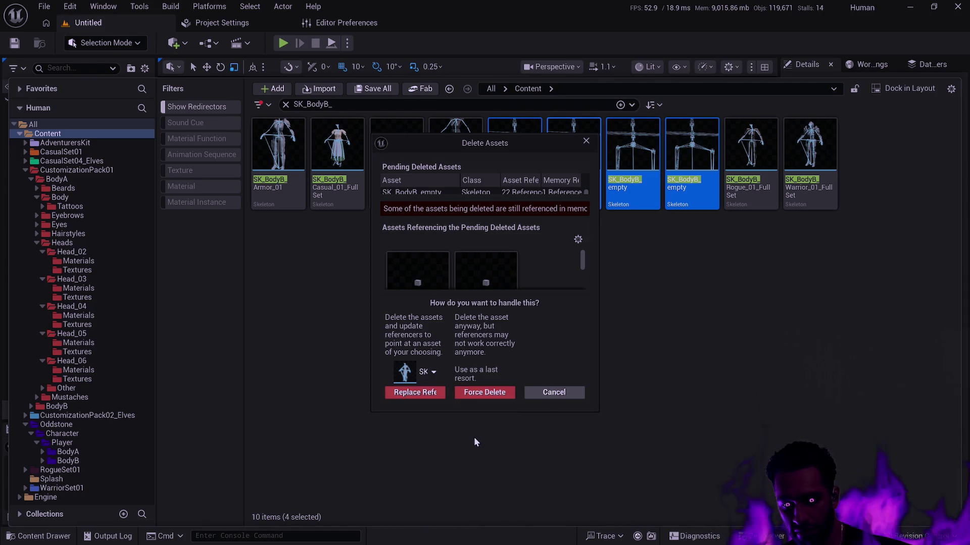
{"action": "left_click", "coordinate": [427, 393]}
{"action": "left_click", "coordinate": [581, 310]}
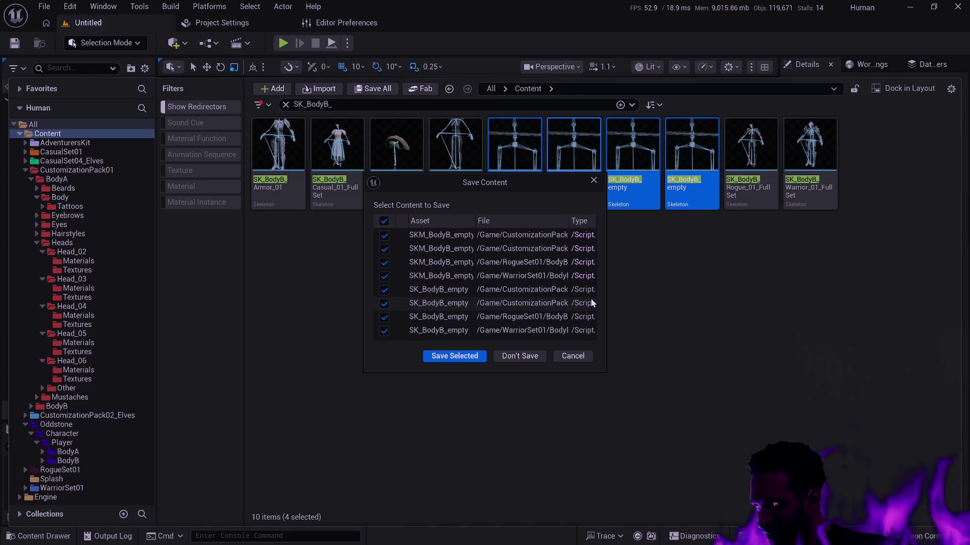
{"action": "left_click", "coordinate": [459, 357]}
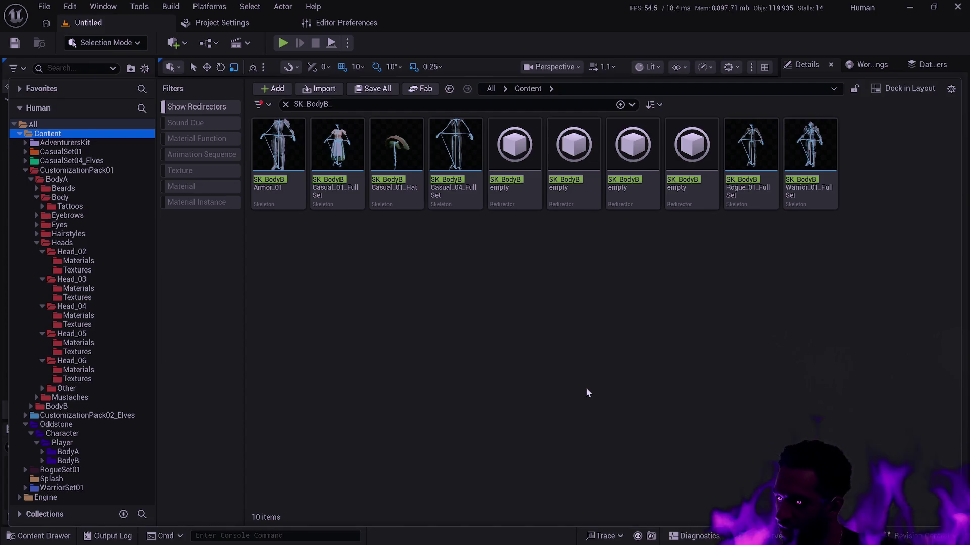
- Fix up redirectors across Content, delete the unreferenced SK_BodyB_ redirectors, and clear the search
{"action": "left_click", "coordinate": [514, 199]}
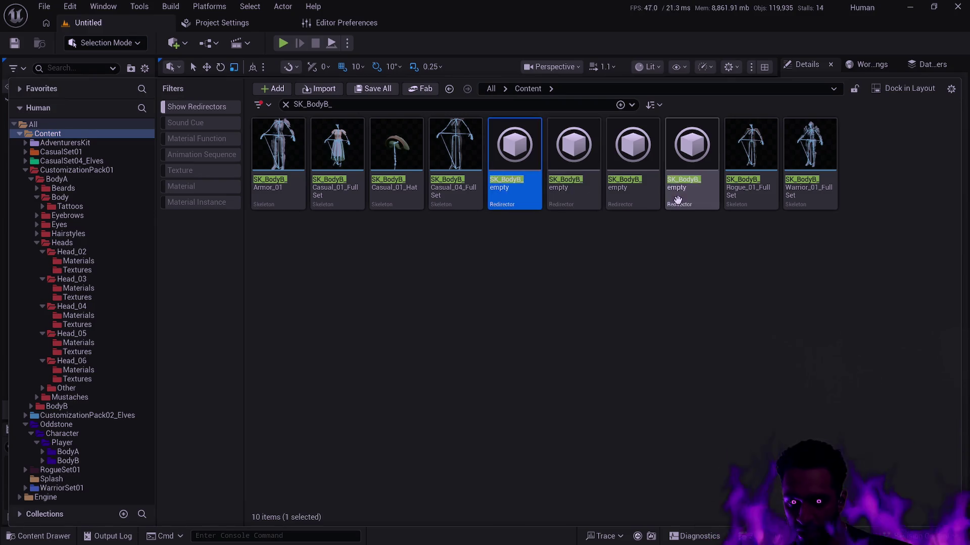
{"action": "left_click", "coordinate": [680, 195], "text": "shift"}
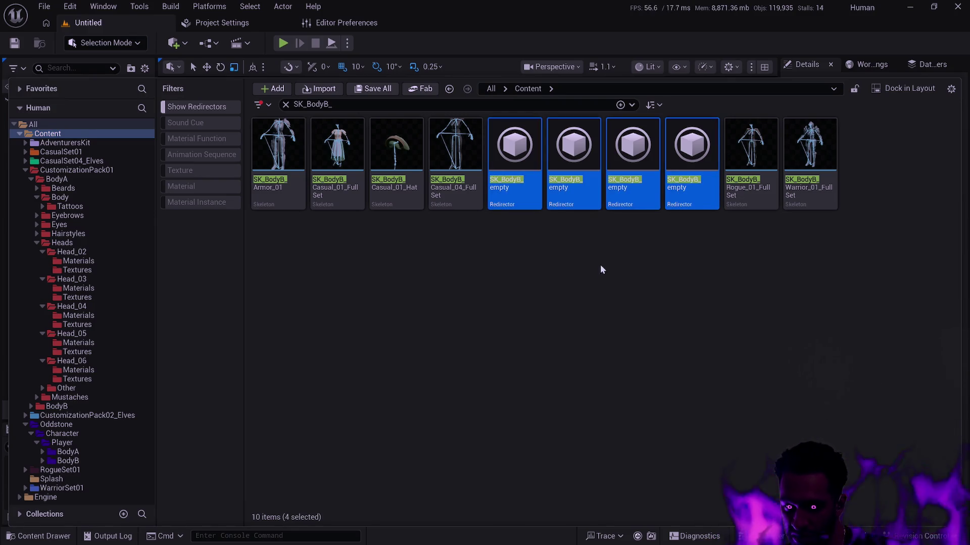
{"action": "left_click", "coordinate": [494, 276]}
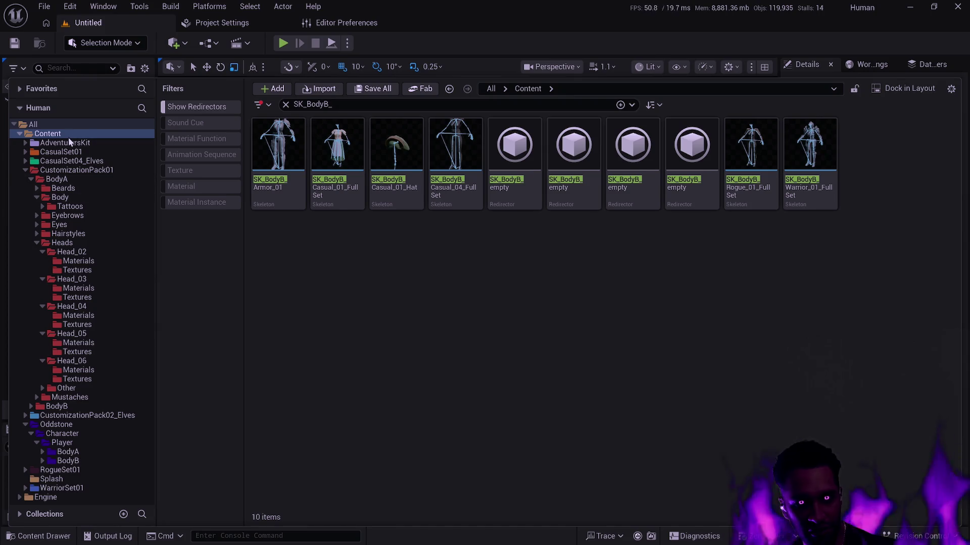
{"action": "right_click", "coordinate": [68, 138]}
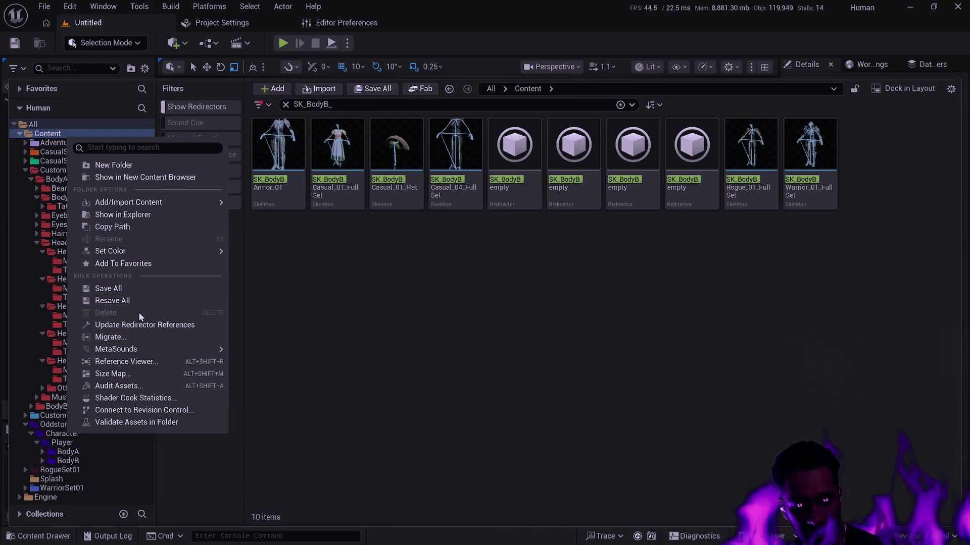
{"action": "left_click", "coordinate": [143, 325]}
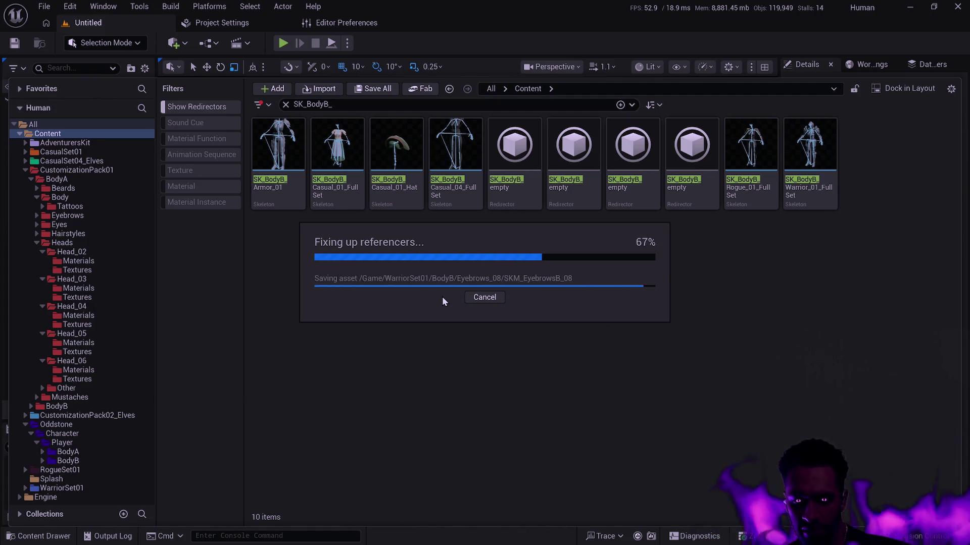
{"action": "left_click", "coordinate": [446, 406]}
{"action": "left_click", "coordinate": [546, 313]}
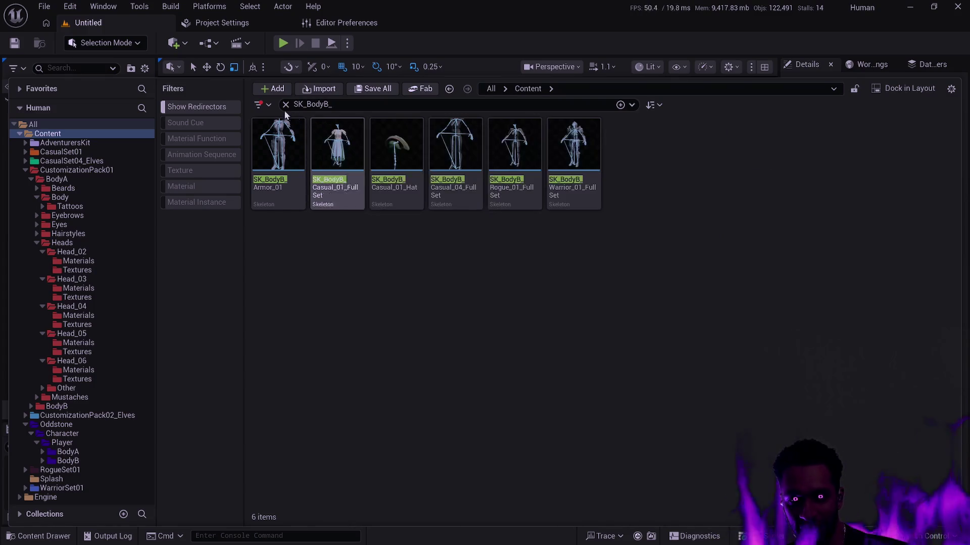
{"action": "left_click", "coordinate": [286, 104]}
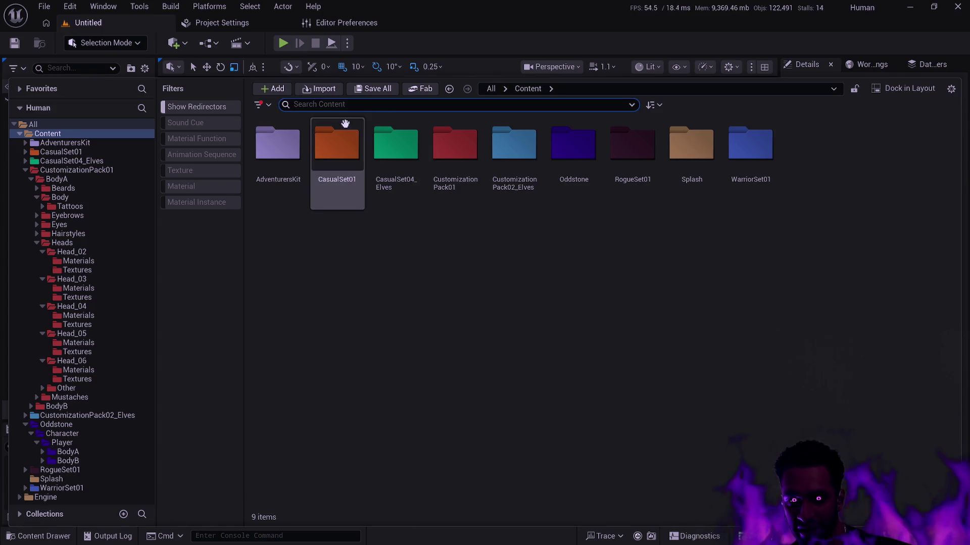
- Browse the CustomizationPack01, CustomizationPack02_Elves and Oddstone folders in the folder tree
{"action": "left_click", "coordinate": [25, 170]}
{"action": "left_click", "coordinate": [67, 190]}
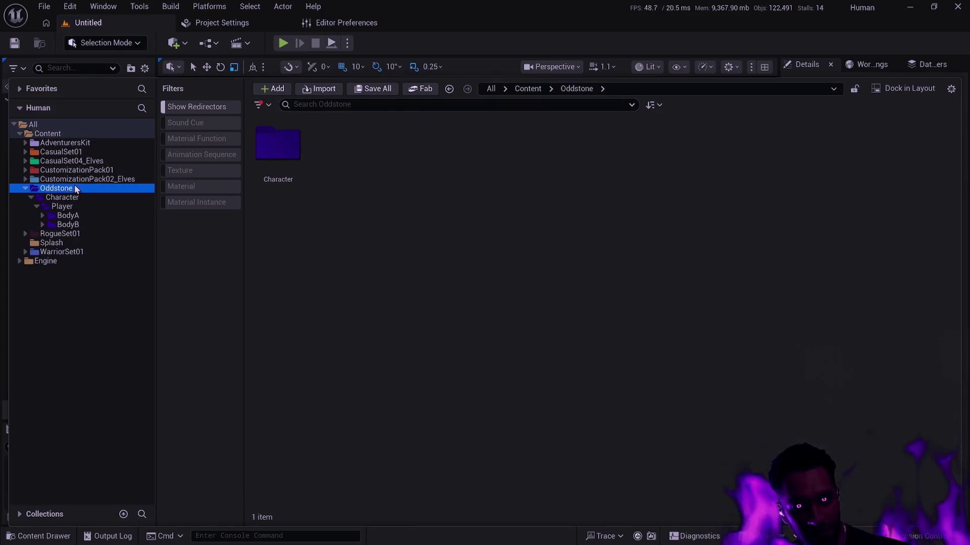
{"action": "left_click", "coordinate": [76, 179]}
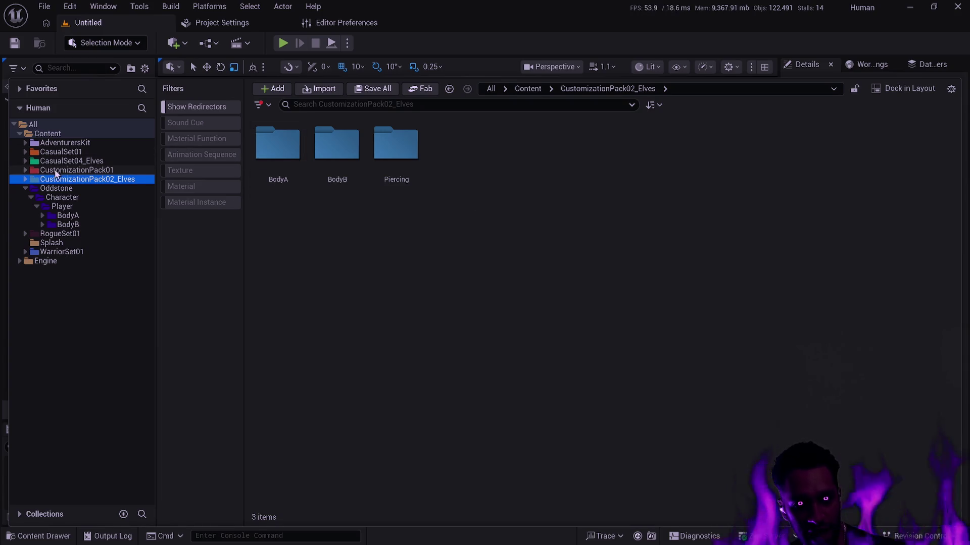
{"action": "left_click", "coordinate": [59, 170]}
- Return to the Content folder and search it for Empty, listing 13 matching assets
{"action": "left_click", "coordinate": [48, 133]}
{"action": "left_click", "coordinate": [330, 105]}
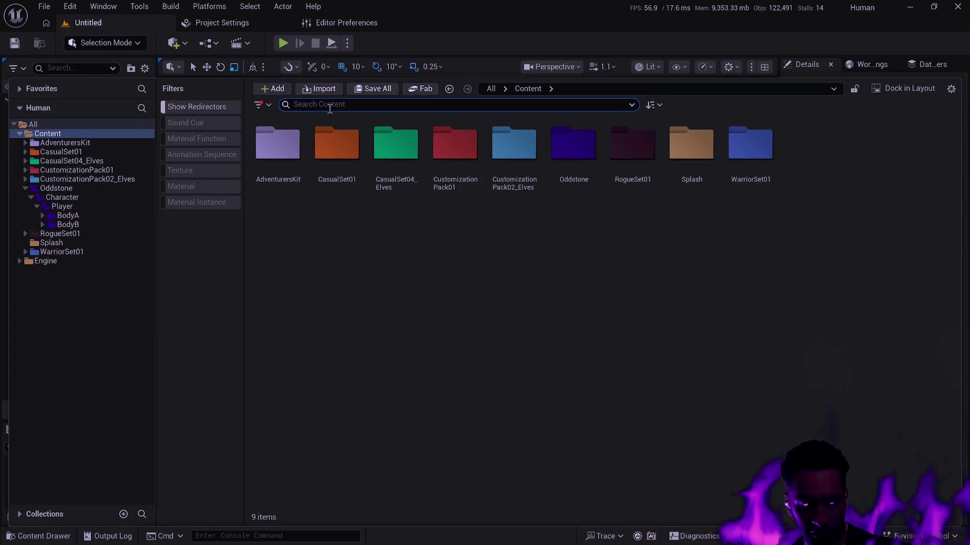
{"action": "type", "text": "BodyA"}
{"action": "type", "text": "Empty"}
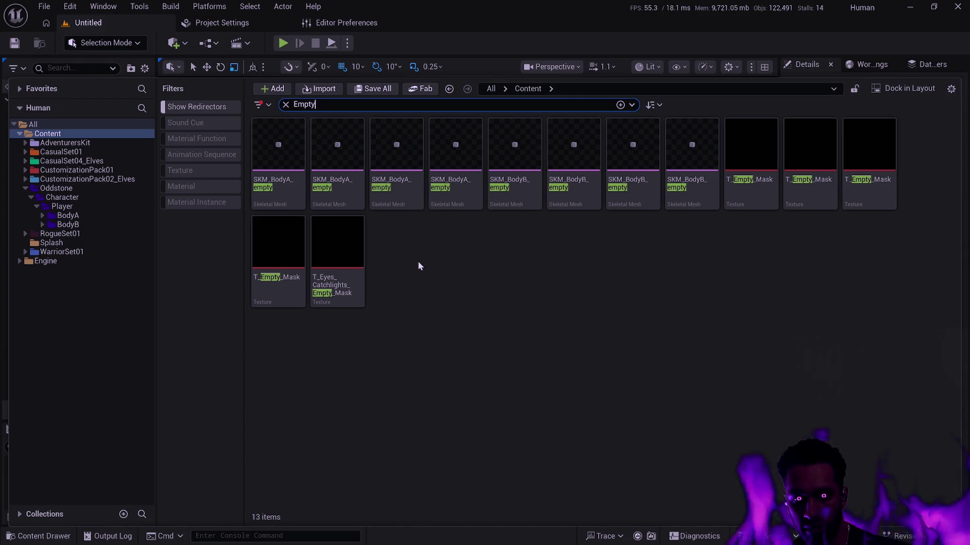
- Inspect a T_Empty_Mask texture's context menu without deleting anything, then open the texture
{"action": "mouse_move", "coordinate": [270, 293]}
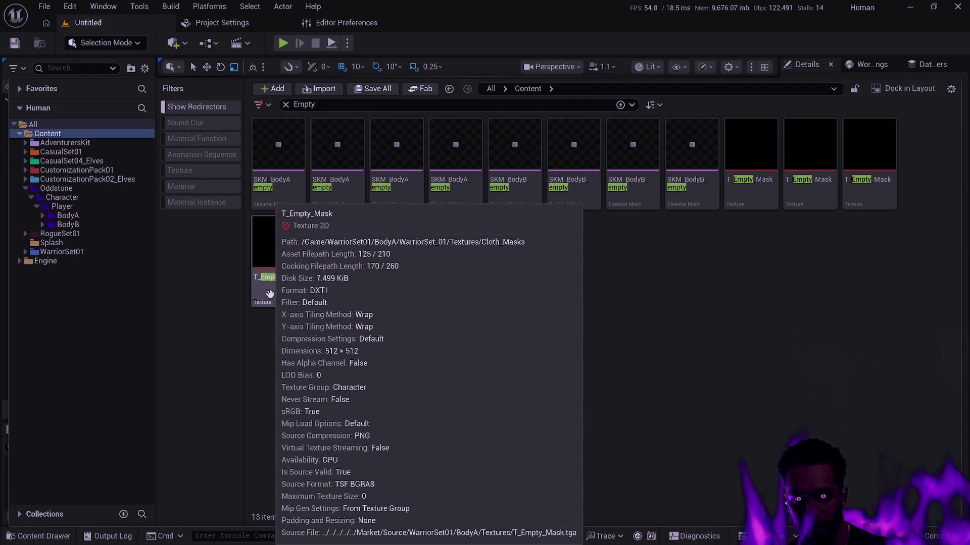
{"action": "right_click", "coordinate": [270, 293]}
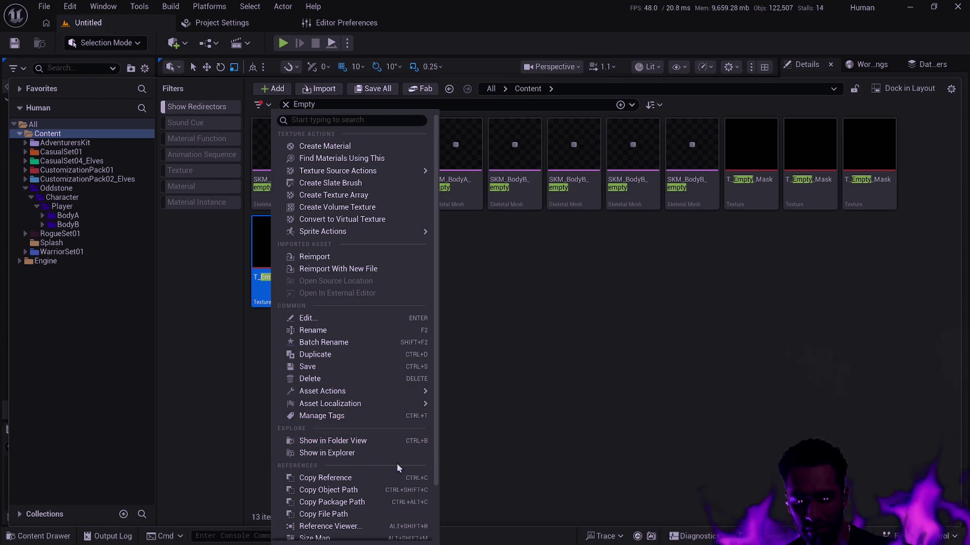
{"action": "left_click", "coordinate": [537, 443]}
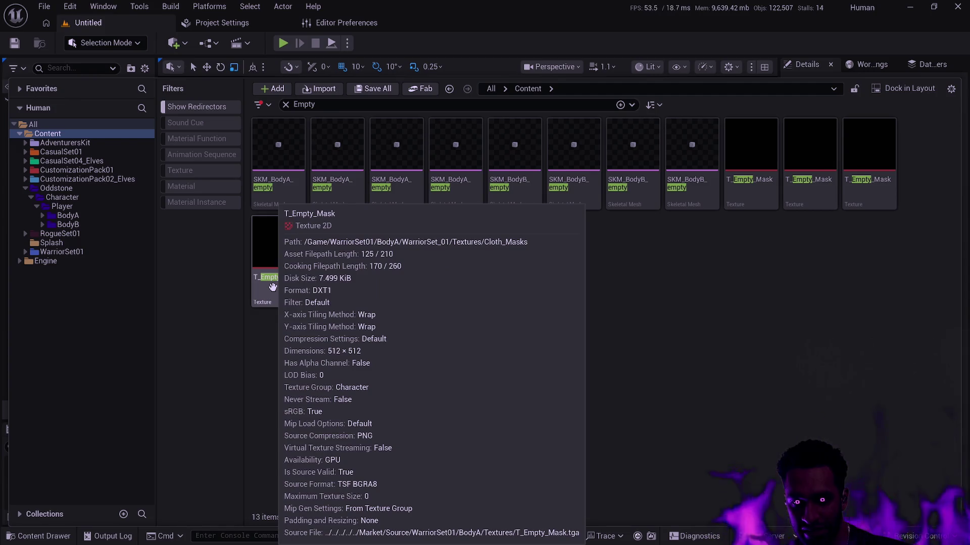
{"action": "double_click", "coordinate": [272, 287]}
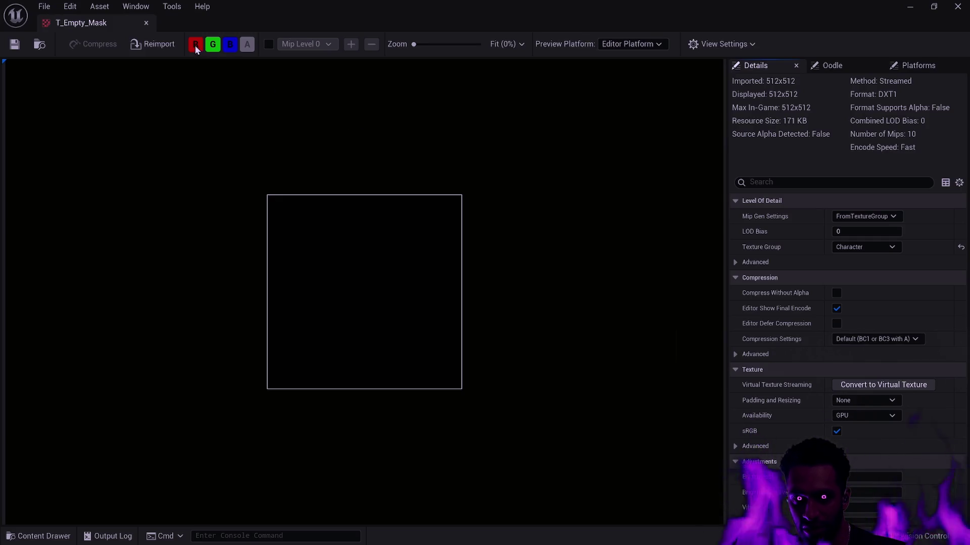
{"action": "left_click", "coordinate": [195, 44]}
{"action": "left_click", "coordinate": [218, 44]}
{"action": "left_click", "coordinate": [248, 44]}
{"action": "left_click", "coordinate": [247, 45]}
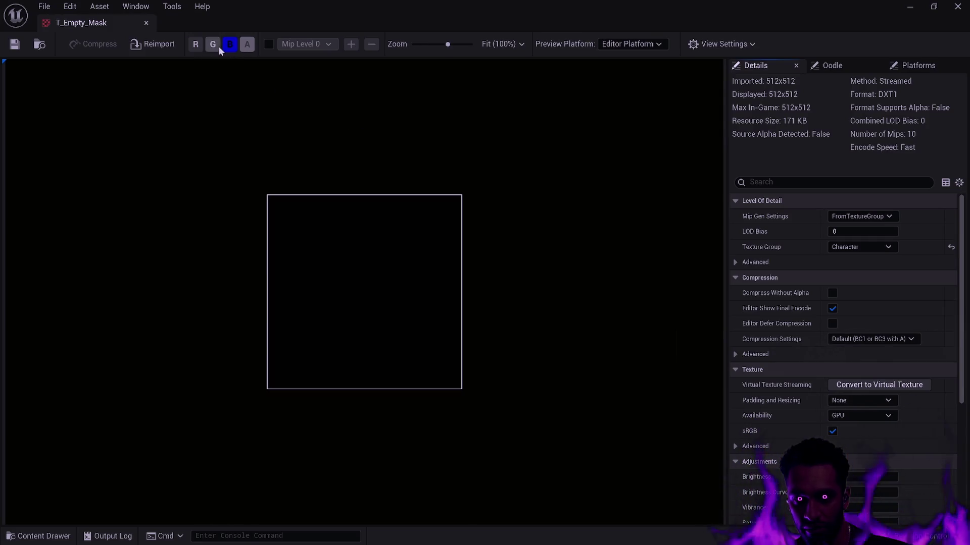
{"action": "left_click", "coordinate": [195, 45]}
{"action": "left_click", "coordinate": [230, 44]}
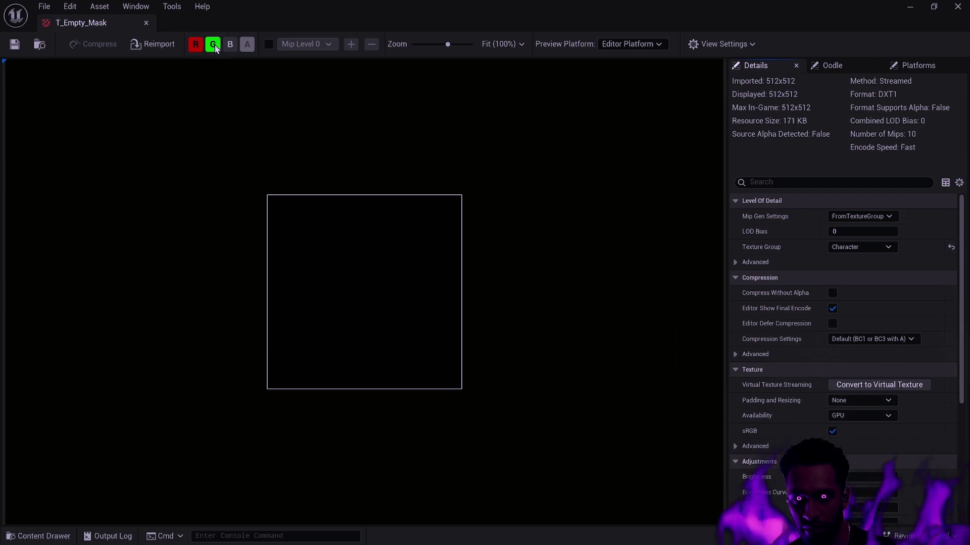
{"action": "left_click", "coordinate": [228, 44]}
{"action": "left_click", "coordinate": [214, 46]}
{"action": "left_click", "coordinate": [216, 46]}
{"action": "left_click", "coordinate": [195, 44]}
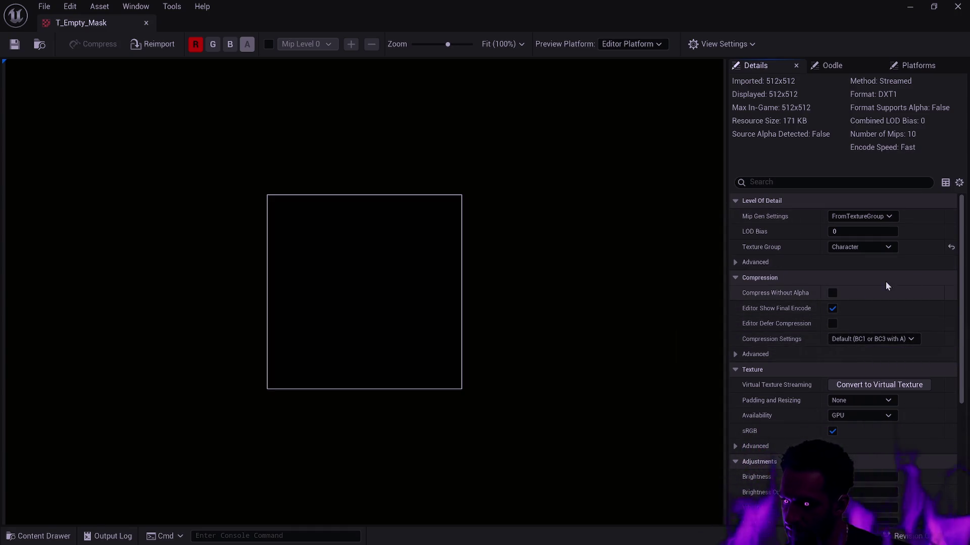
{"action": "left_click", "coordinate": [147, 22]}
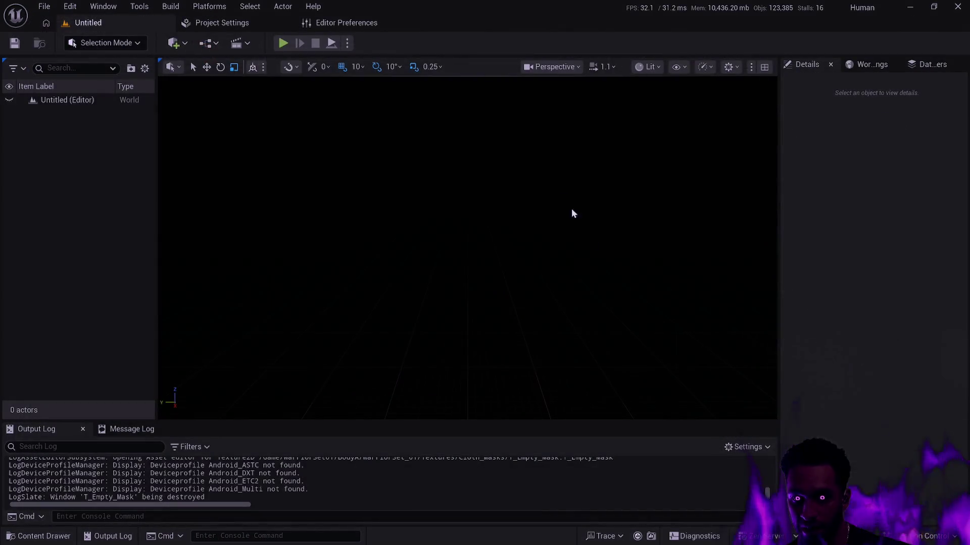
{"action": "key", "text": "ctrl+space"}
{"action": "left_click", "coordinate": [809, 160]}
{"action": "double_click", "coordinate": [809, 161]}
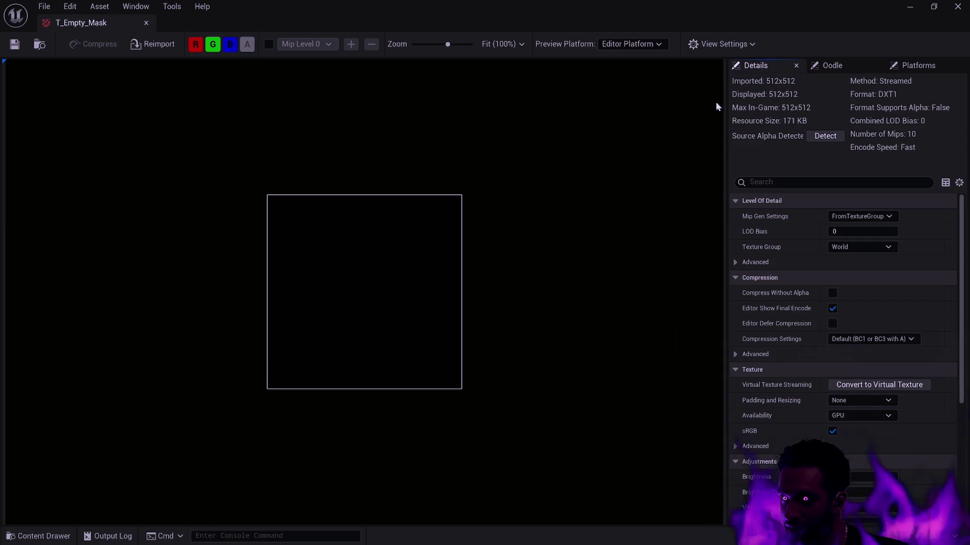
{"action": "key", "text": "ctrl+space"}
{"action": "double_click", "coordinate": [279, 432]}
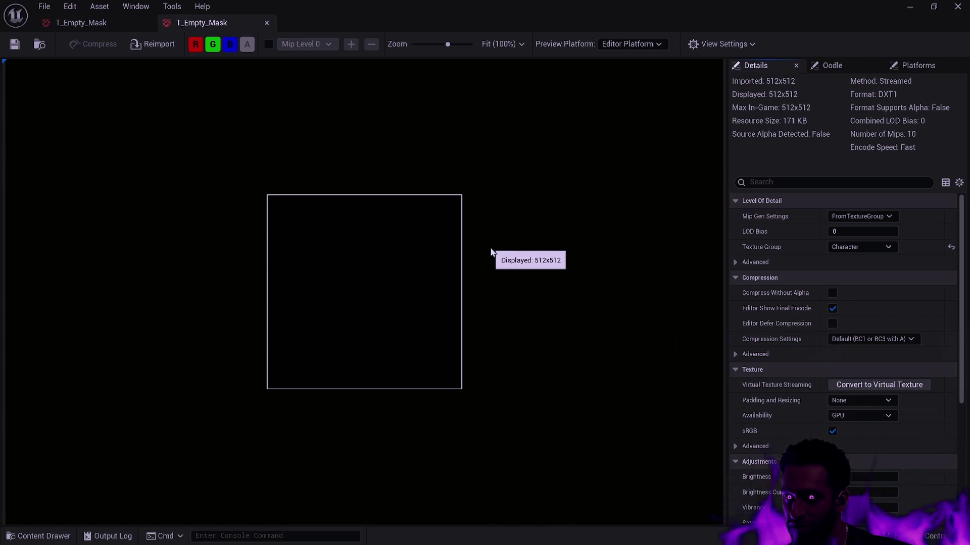
{"action": "left_click", "coordinate": [151, 22]}
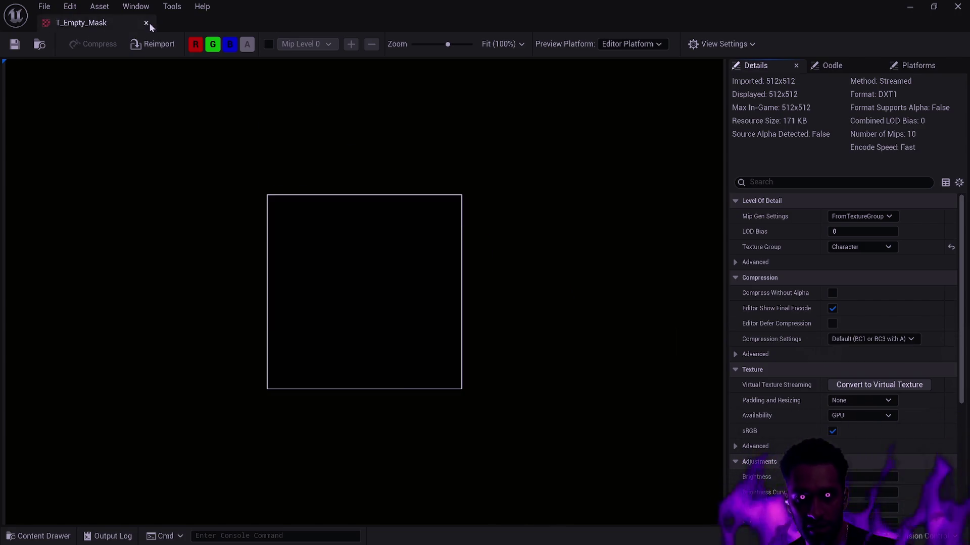
{"action": "left_click", "coordinate": [150, 23]}
{"action": "key", "text": "ctrl+space"}
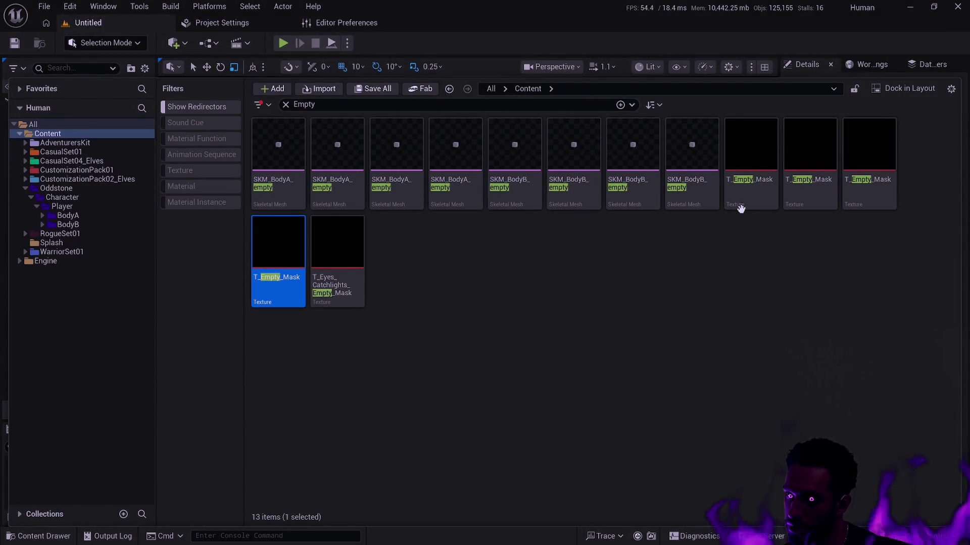
{"action": "mouse_move", "coordinate": [748, 199]}
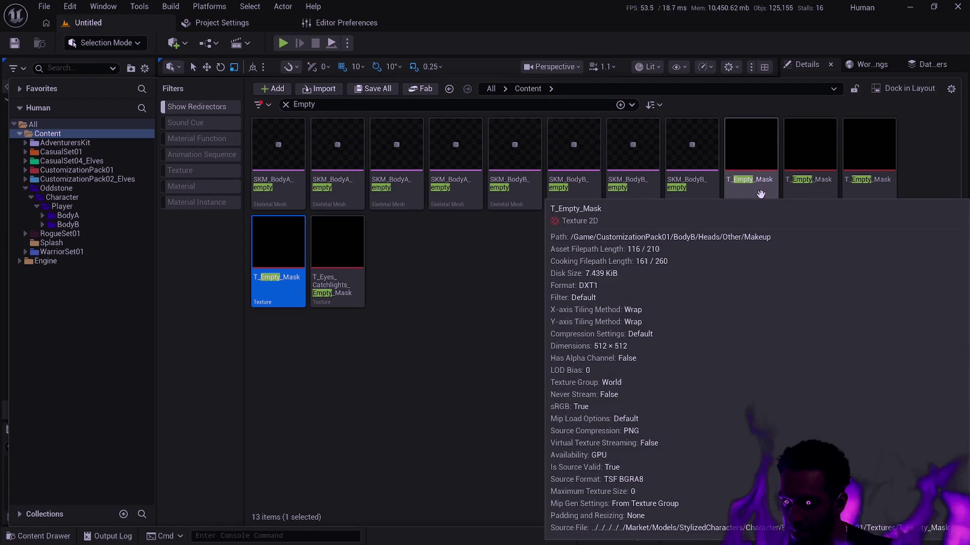
{"action": "mouse_move", "coordinate": [866, 201]}
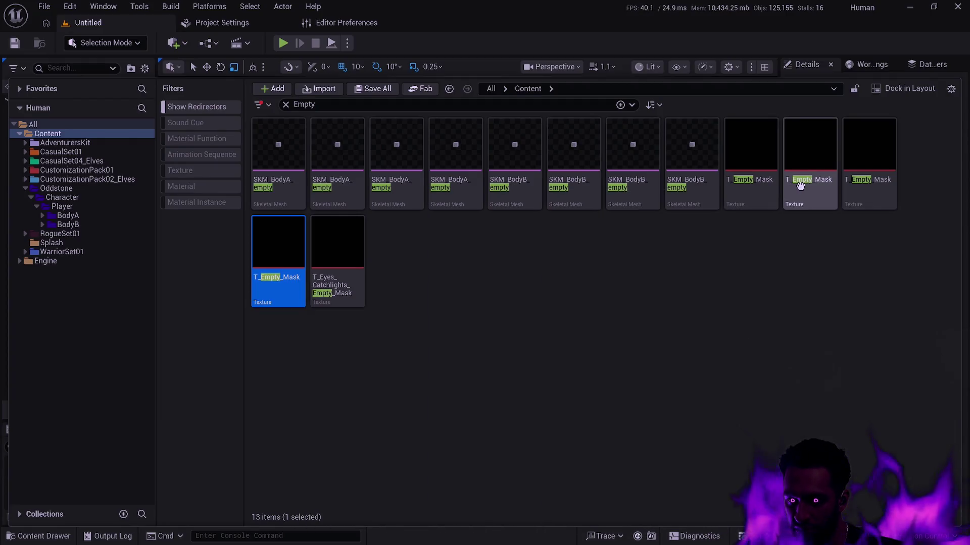
{"action": "mouse_move", "coordinate": [853, 175]}
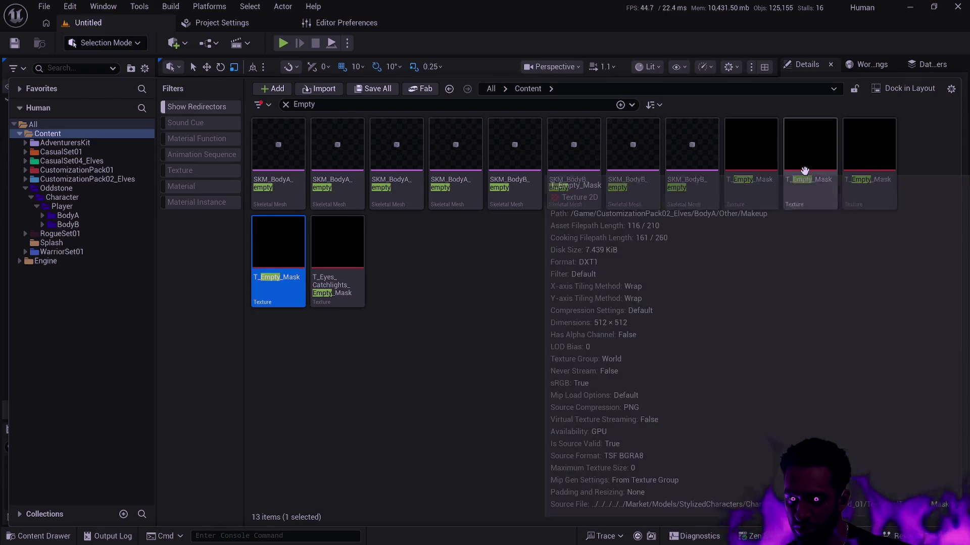
{"action": "mouse_move", "coordinate": [762, 163]}
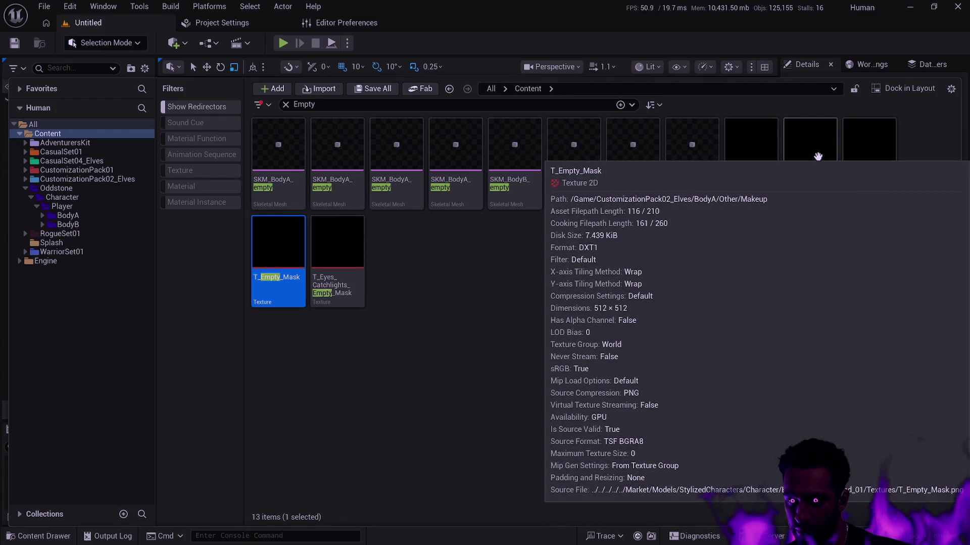
{"action": "double_click", "coordinate": [853, 154]}
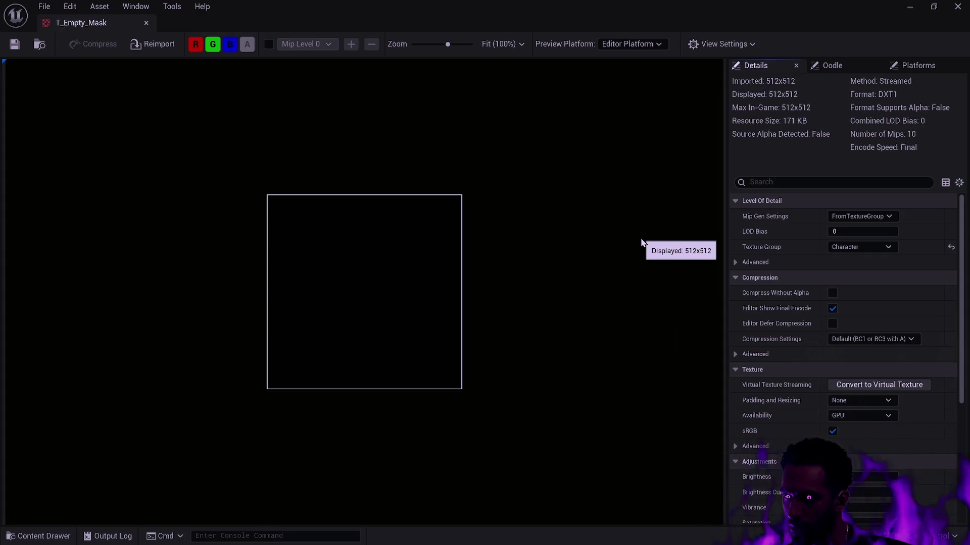
- Open a second T_Empty_Mask texture and compare its settings with the first one
{"action": "key", "text": "ctrl+space"}
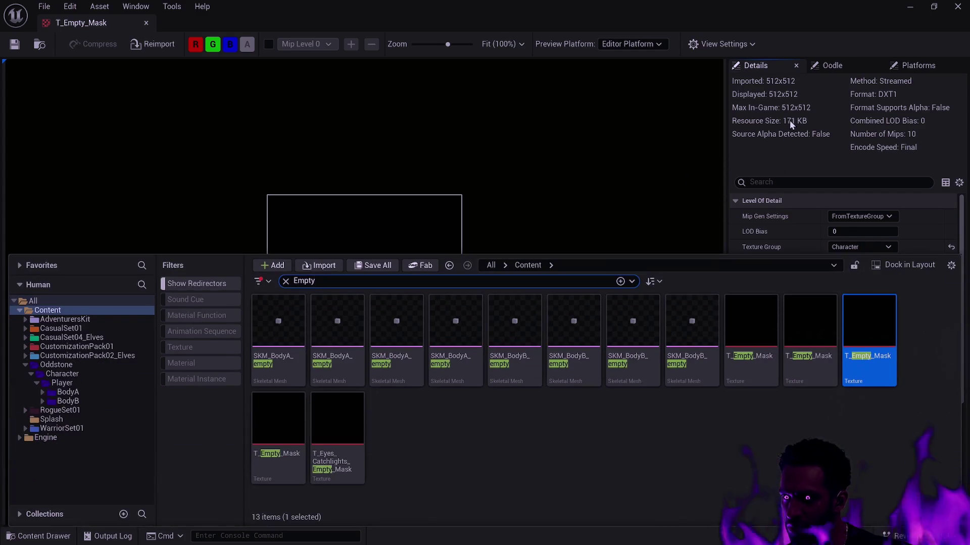
{"action": "mouse_move", "coordinate": [809, 321]}
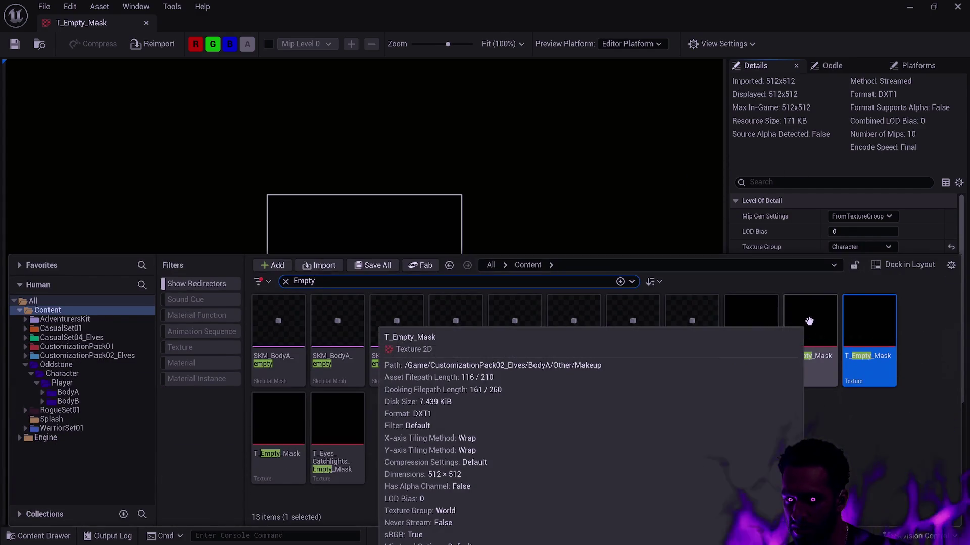
{"action": "mouse_move", "coordinate": [845, 321]}
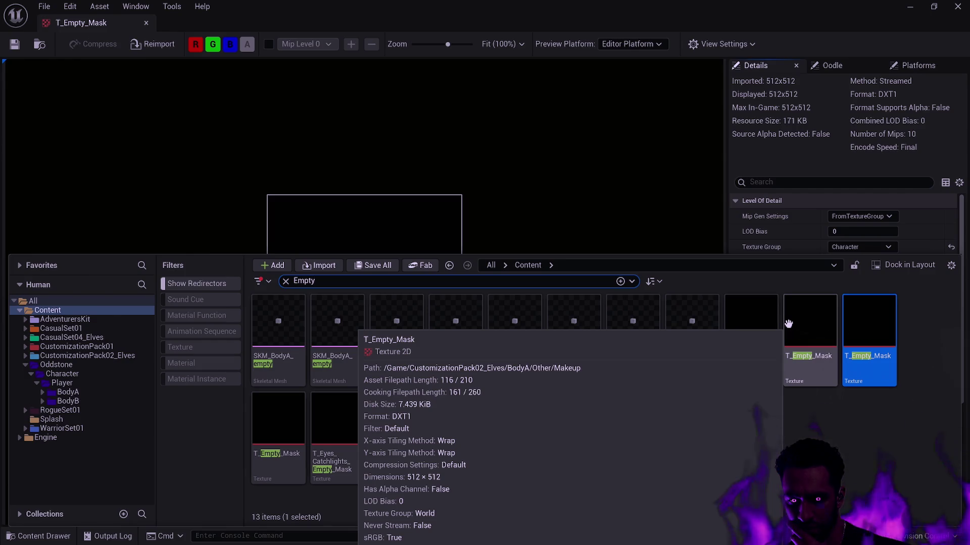
{"action": "left_click", "coordinate": [797, 329]}
{"action": "double_click", "coordinate": [797, 329]}
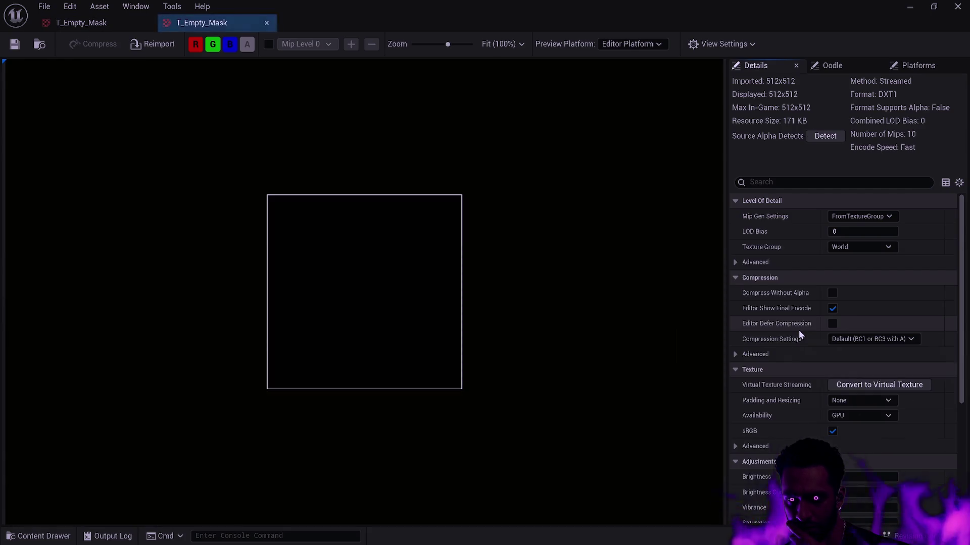
{"action": "left_click", "coordinate": [100, 24]}
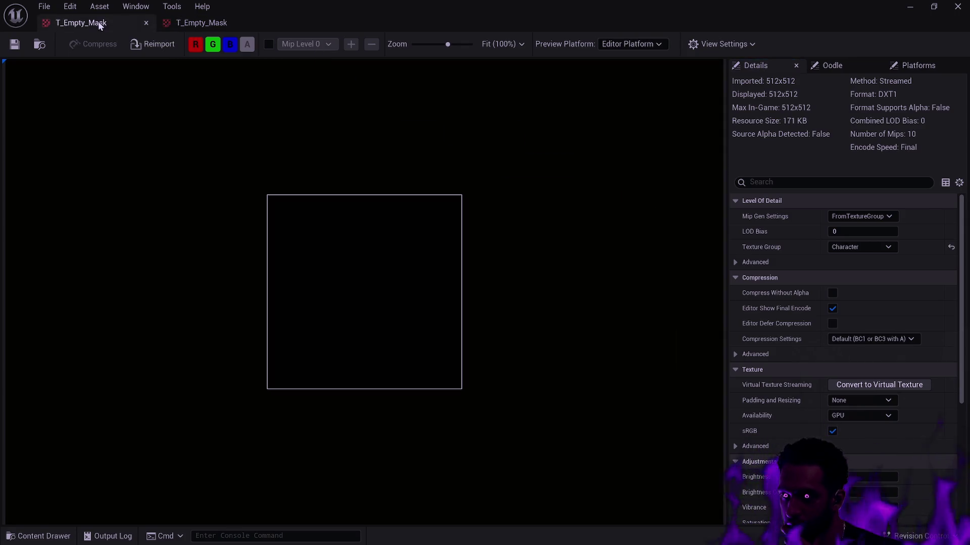
{"action": "left_click", "coordinate": [207, 28]}
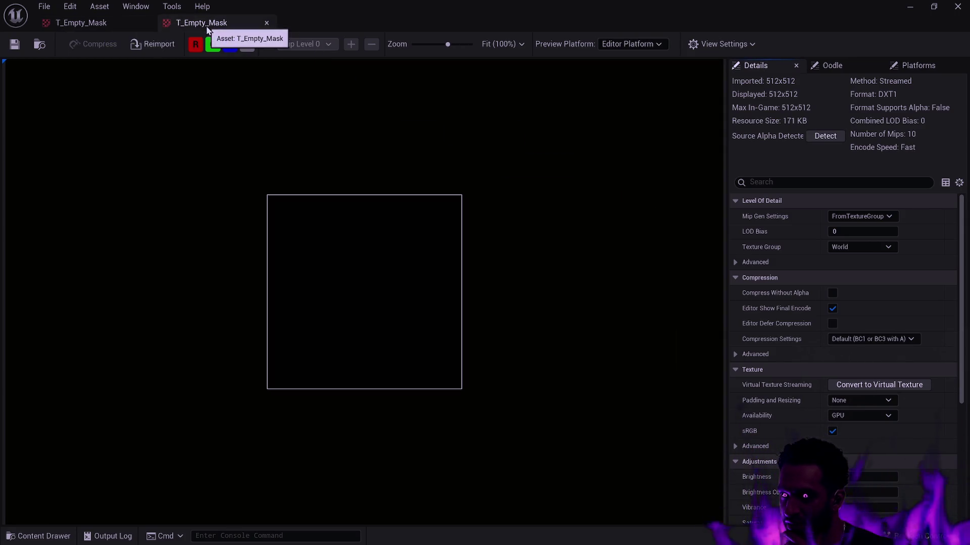
{"action": "left_click", "coordinate": [95, 24]}
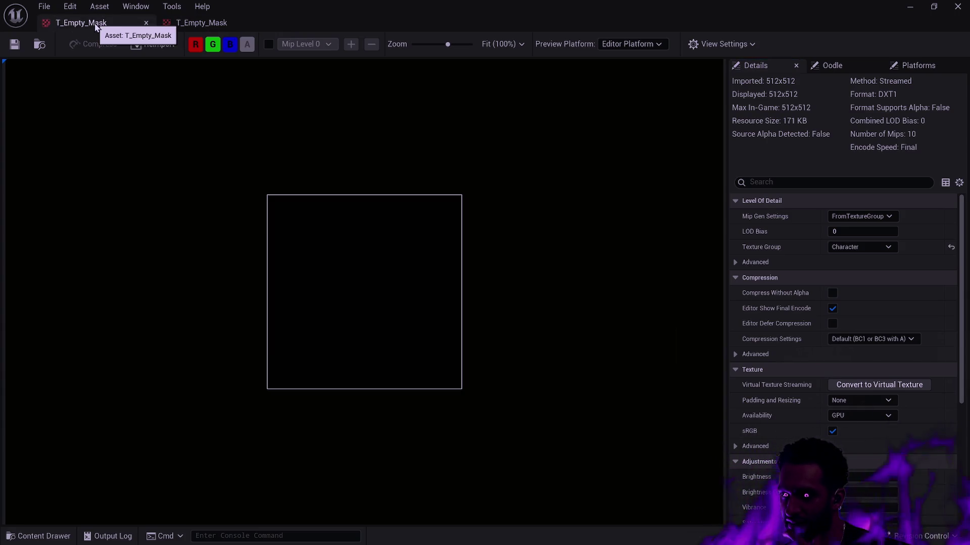
{"action": "left_click", "coordinate": [212, 27]}
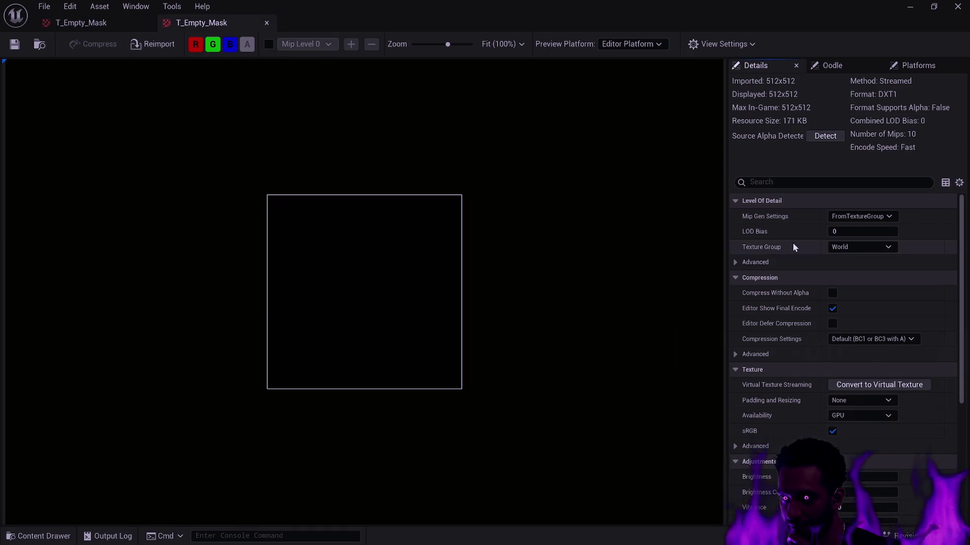
- Open a third T_Empty_Mask texture, then close all the open texture editors
{"action": "key", "text": "ctrl+space"}
{"action": "double_click", "coordinate": [747, 338]}
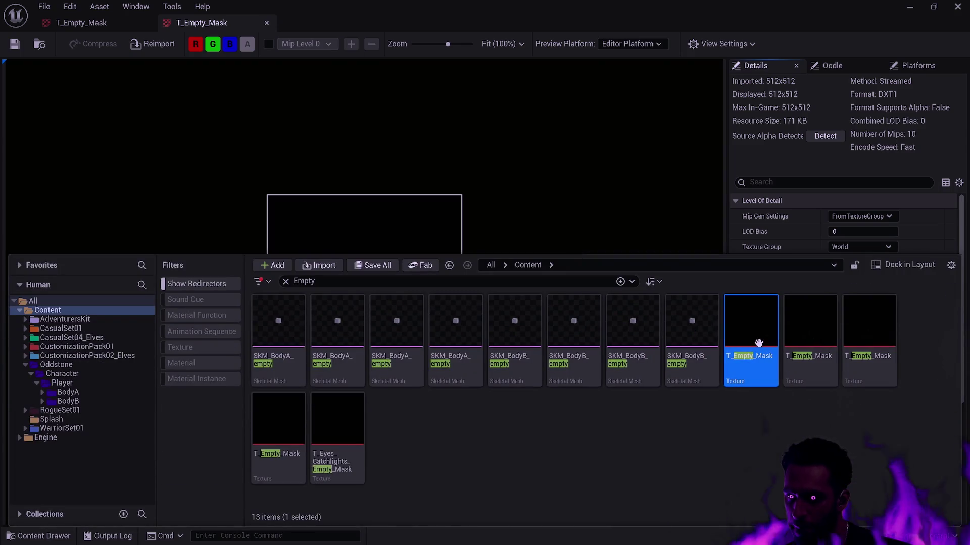
{"action": "key", "text": "ctrl+space"}
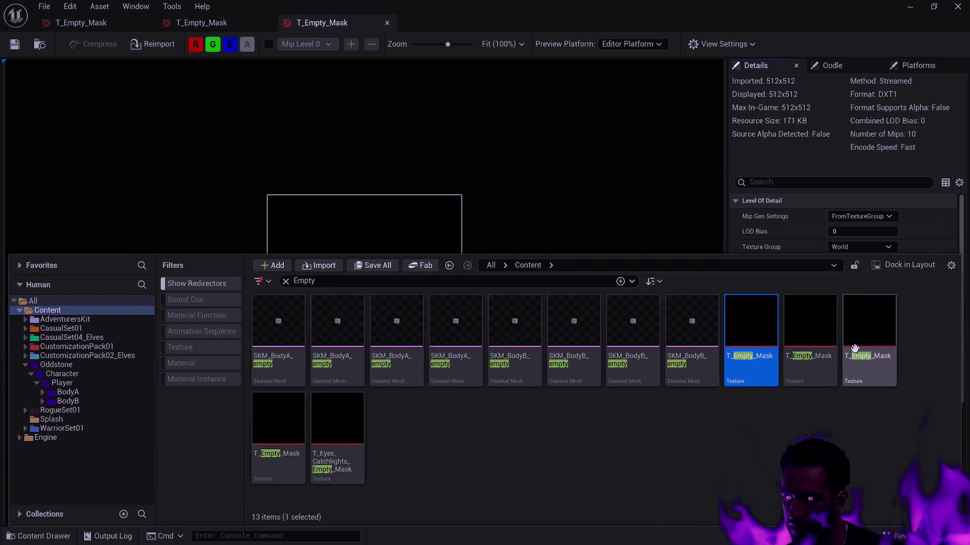
{"action": "left_click", "coordinate": [869, 432]}
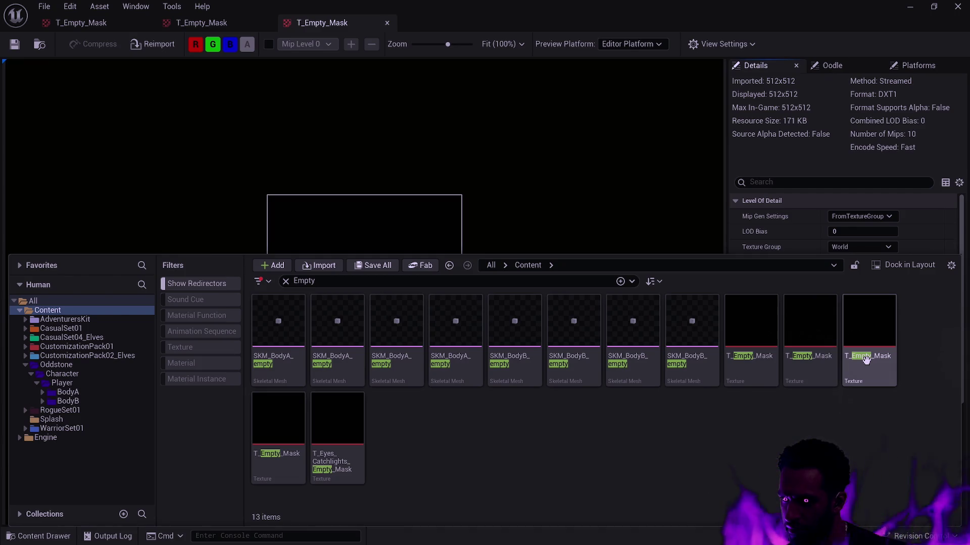
{"action": "left_click", "coordinate": [146, 23]}
{"action": "left_click", "coordinate": [146, 23]}
{"action": "left_click", "coordinate": [146, 24]}
- Open the last T_Empty_Mask texture and review its level-of-detail and mip generation options
{"action": "key", "text": "ctrl+space"}
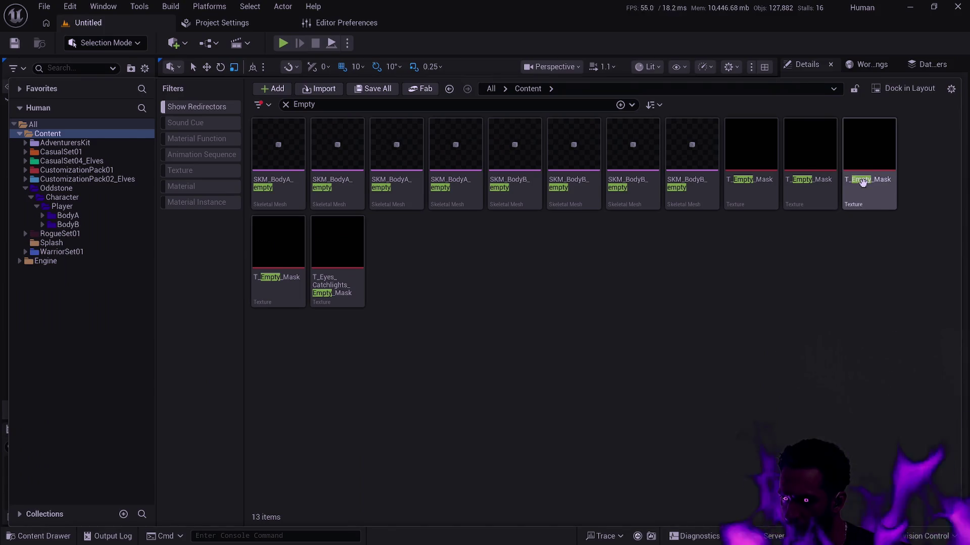
{"action": "left_click", "coordinate": [866, 189]}
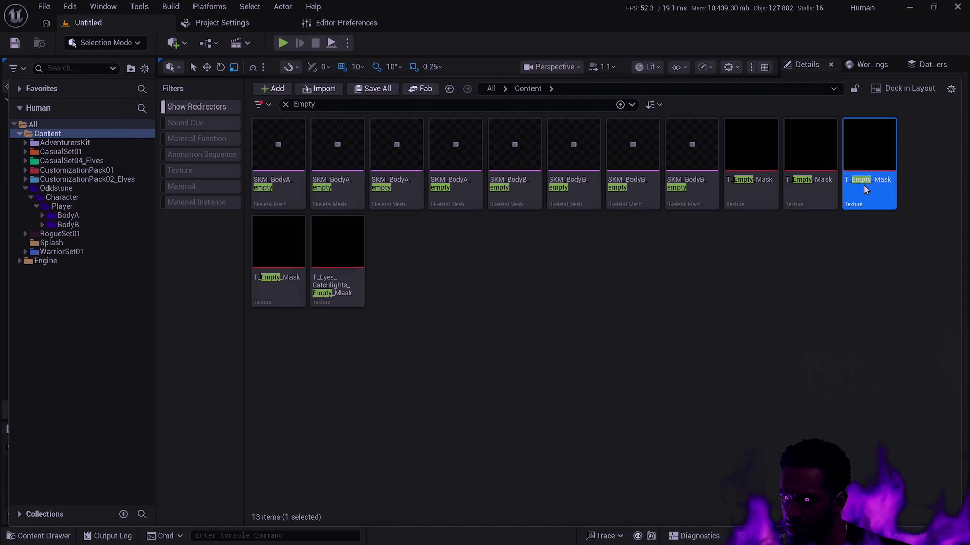
{"action": "double_click", "coordinate": [866, 189]}
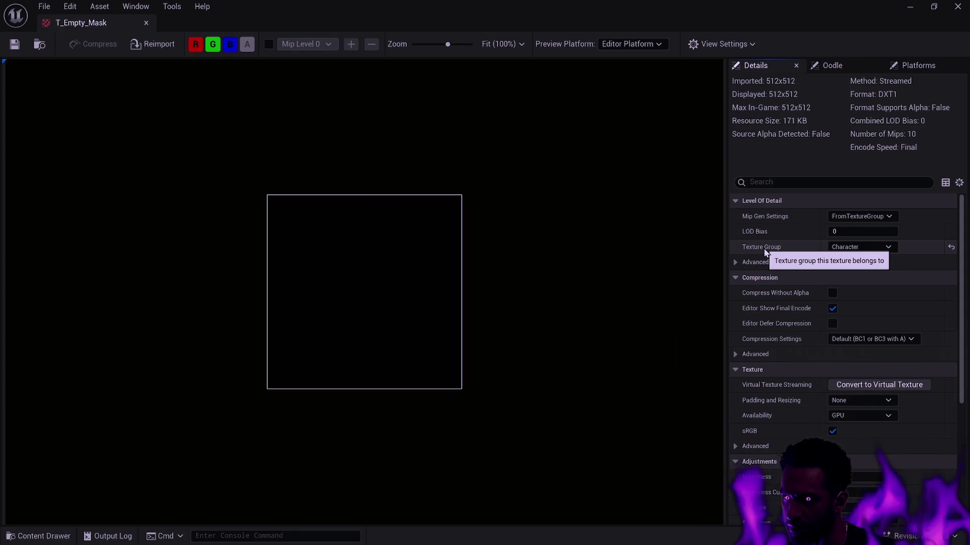
{"action": "left_click", "coordinate": [736, 263]}
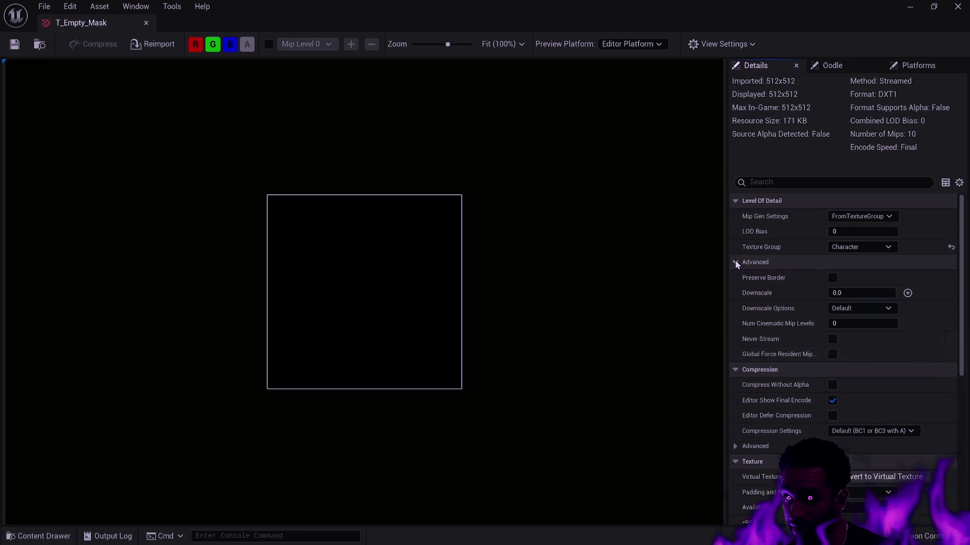
{"action": "left_click", "coordinate": [849, 215]}
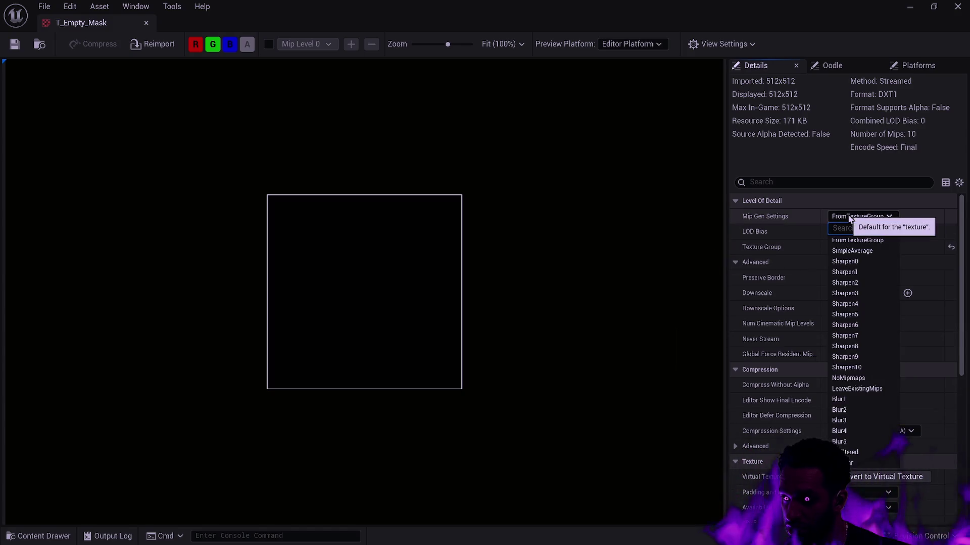
{"action": "left_click", "coordinate": [837, 203]}
{"action": "left_click", "coordinate": [804, 217]}
{"action": "left_click", "coordinate": [793, 216]}
{"action": "left_click", "coordinate": [790, 205]}
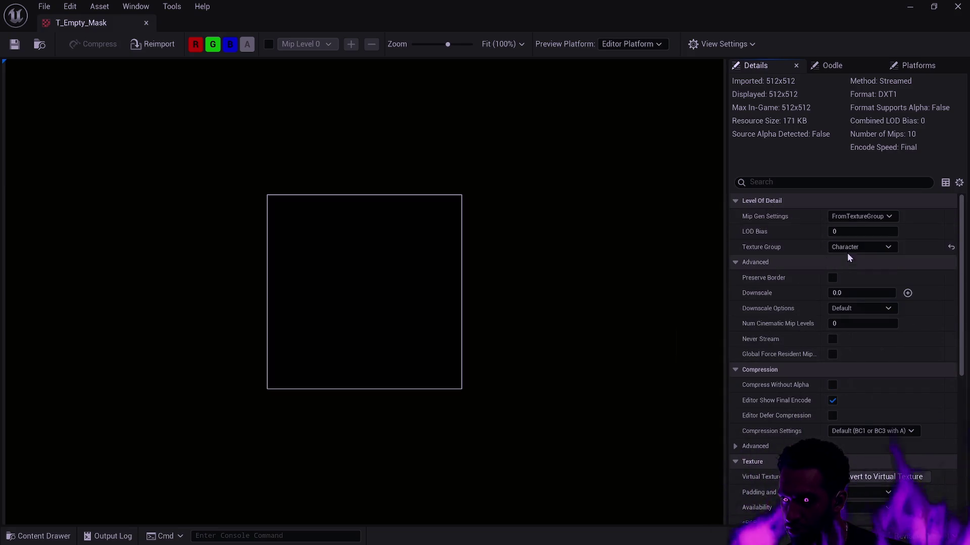
- Reset the texture's Texture Group from Character to World and save it
{"action": "left_click", "coordinate": [951, 247]}
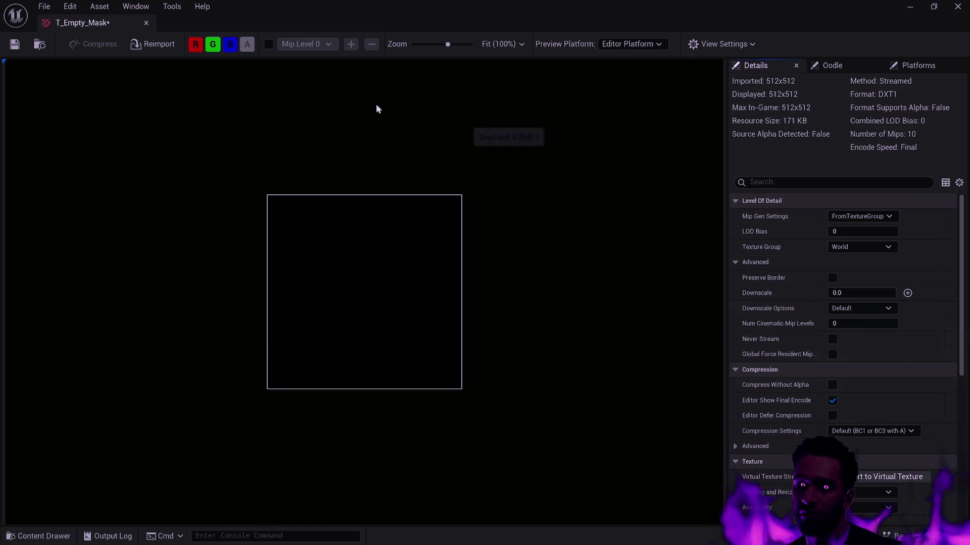
{"action": "left_click", "coordinate": [15, 44]}
{"action": "key", "text": "ctrl+space"}
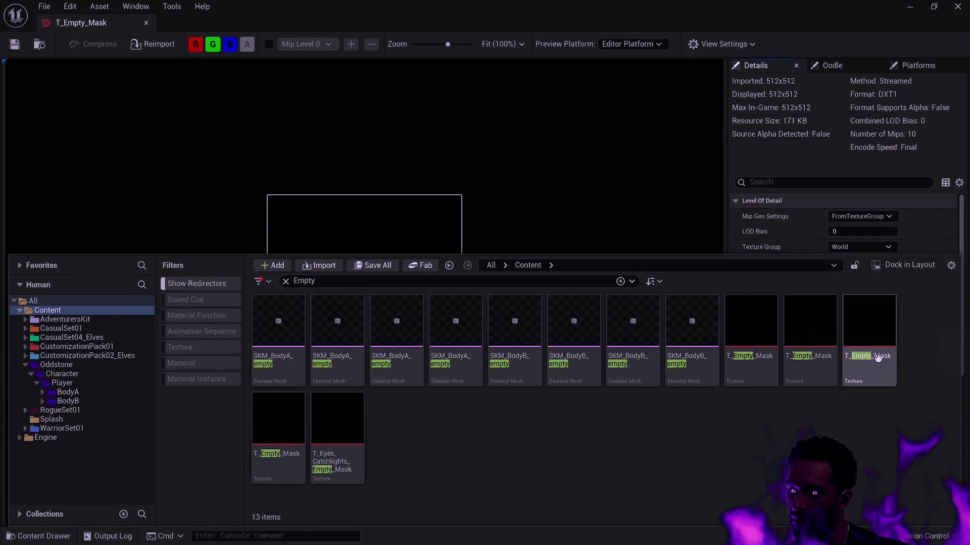
{"action": "left_click", "coordinate": [818, 332]}
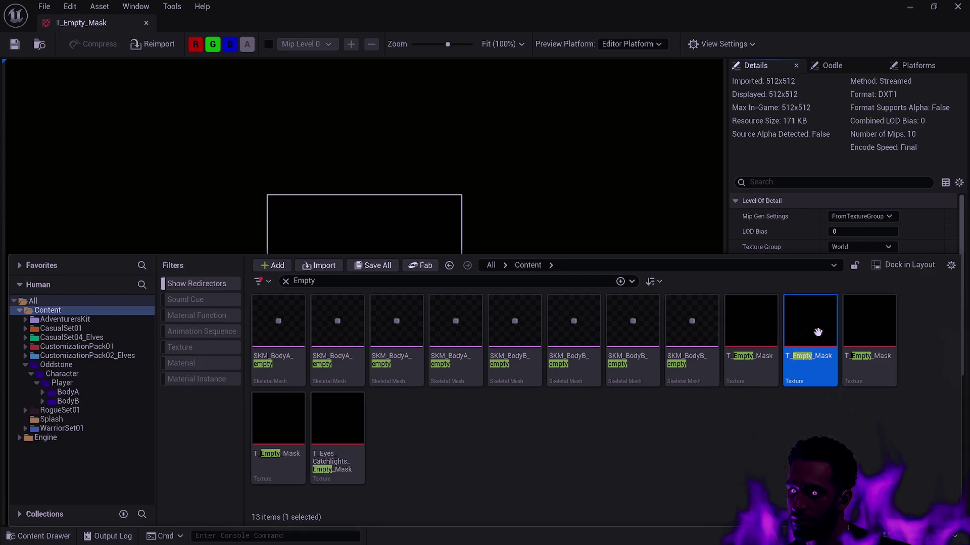
{"action": "left_click", "coordinate": [857, 335]}
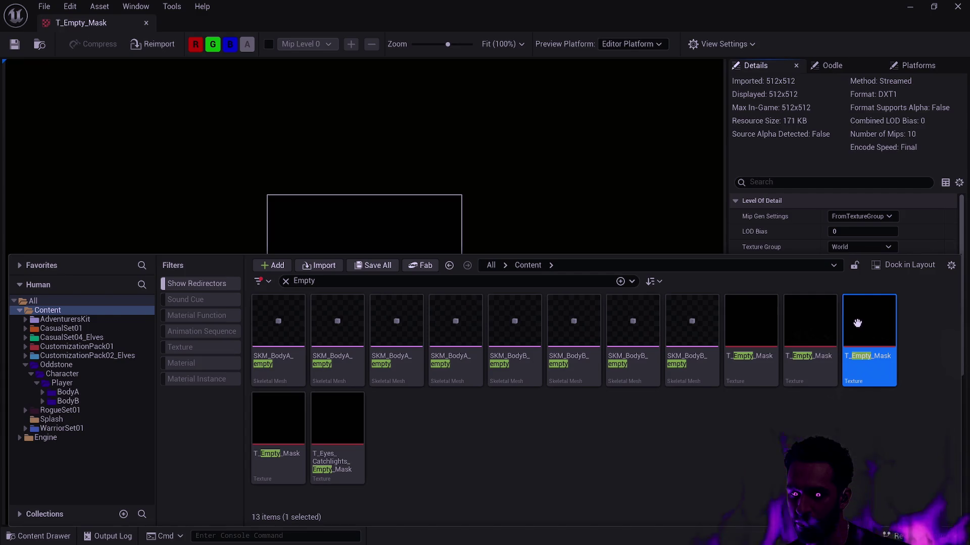
{"action": "left_click", "coordinate": [909, 323]}
{"action": "mouse_move", "coordinate": [867, 309]}
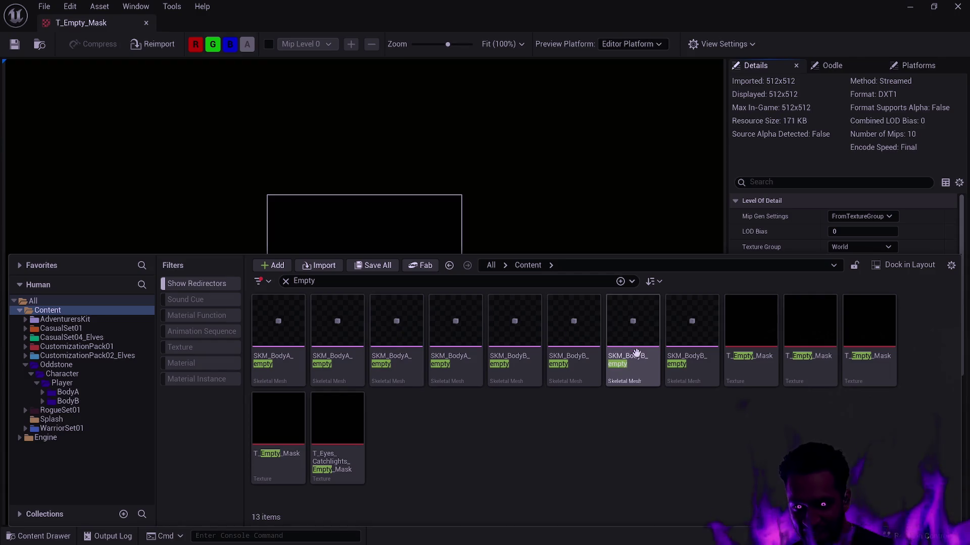
{"action": "left_click", "coordinate": [873, 374]}
{"action": "left_click", "coordinate": [808, 371]}
{"action": "left_click", "coordinate": [751, 371]}
{"action": "left_click", "coordinate": [869, 371]}
{"action": "left_click", "coordinate": [785, 380]}
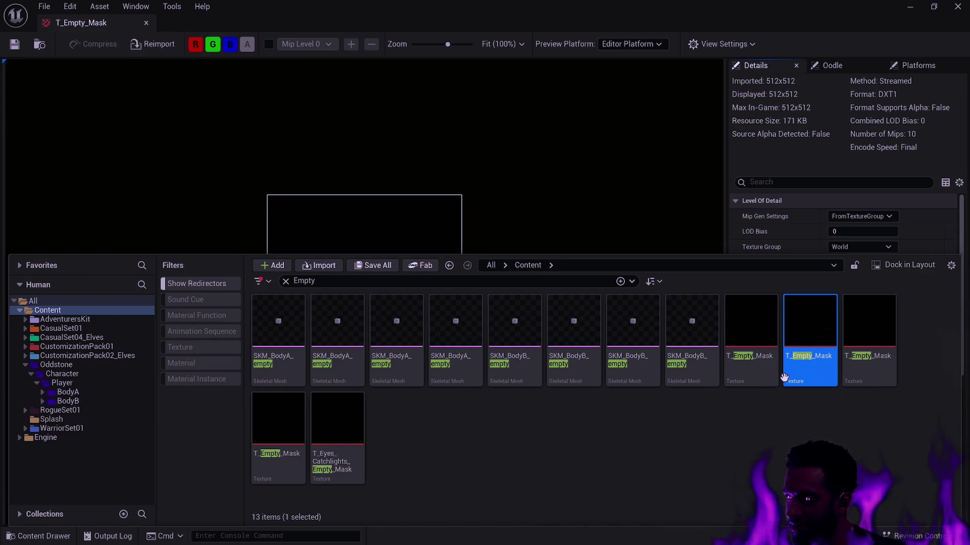
{"action": "left_click", "coordinate": [784, 434]}
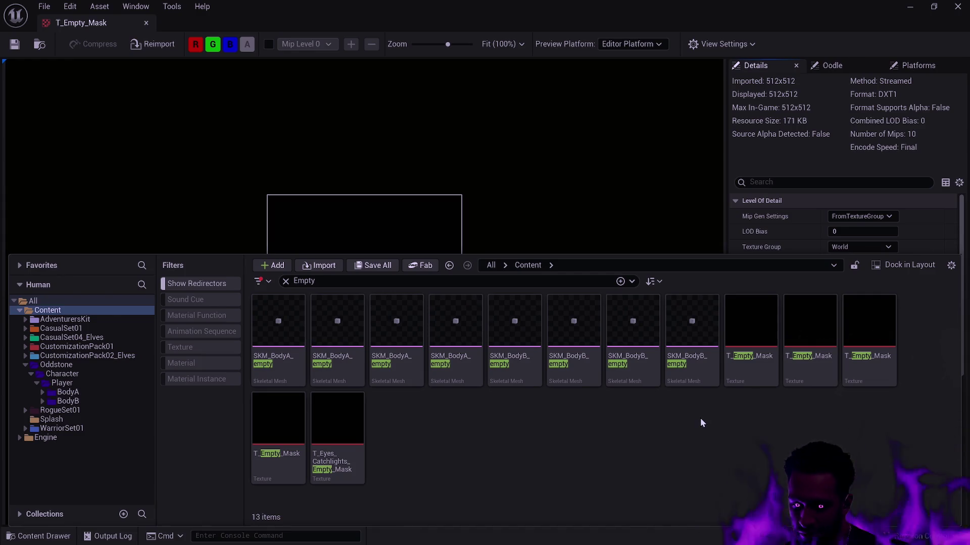
{"action": "left_click", "coordinate": [748, 372]}
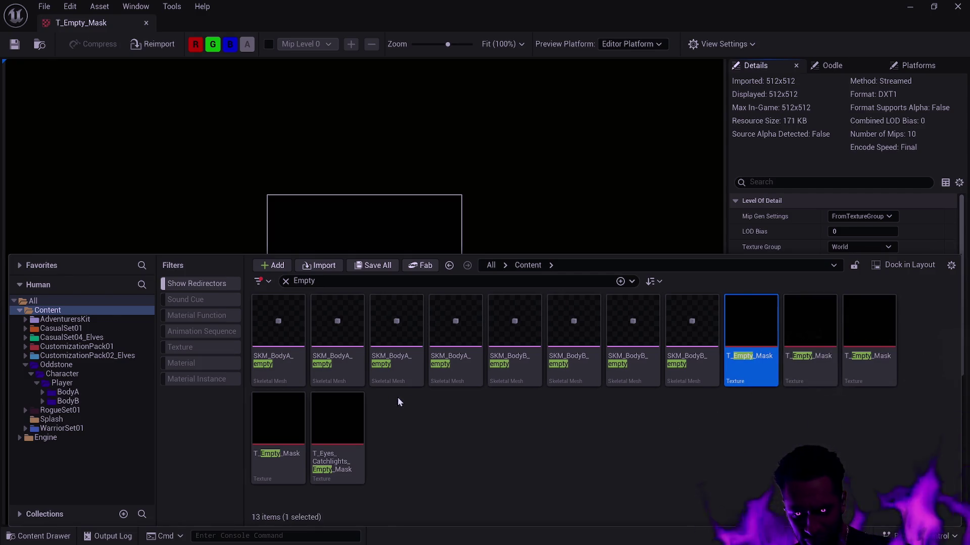
{"action": "left_click", "coordinate": [461, 438]}
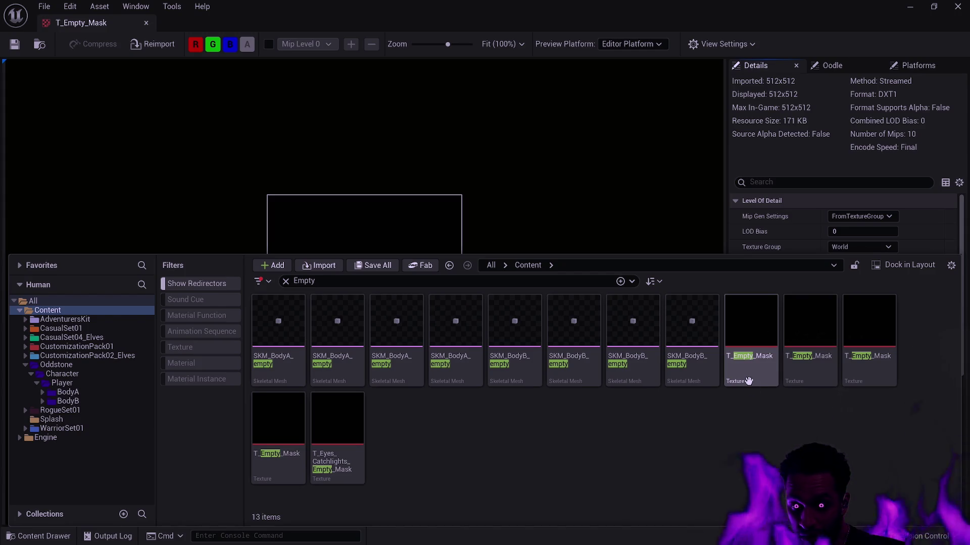
{"action": "mouse_move", "coordinate": [266, 424]}
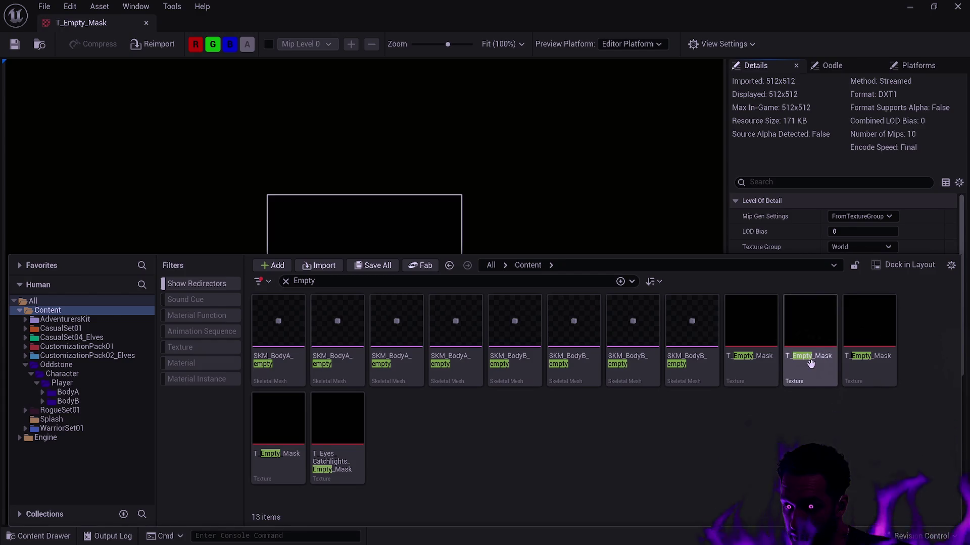
- Browse Oddstone's Player, BodyA and BodyB folders to see their contents
{"action": "left_click", "coordinate": [62, 382]}
{"action": "left_click", "coordinate": [69, 393]}
{"action": "left_click", "coordinate": [69, 401]}
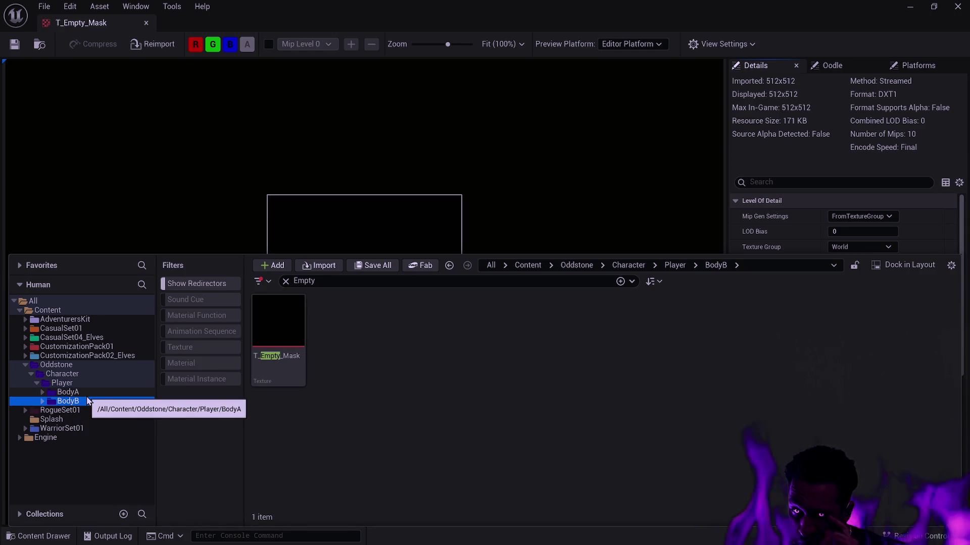
{"action": "left_click", "coordinate": [87, 397]}
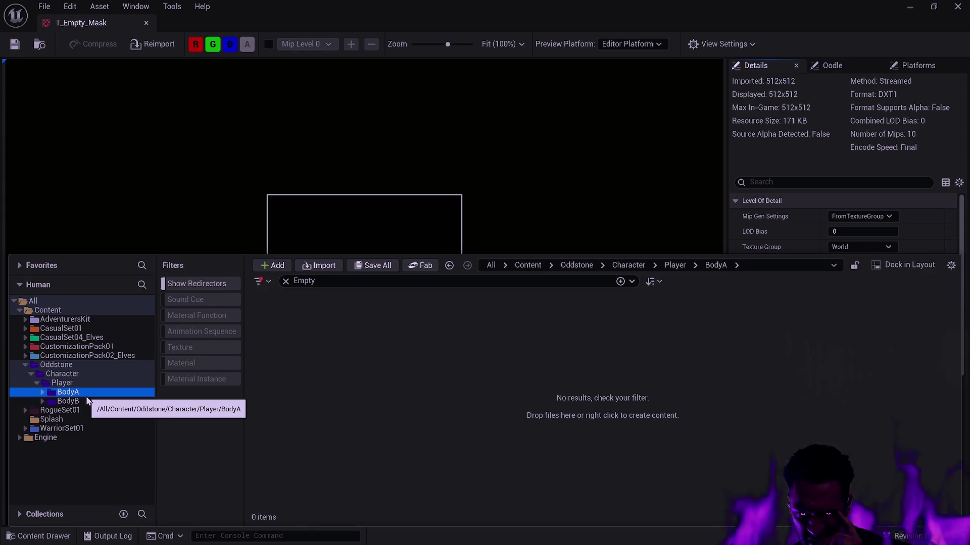
{"action": "left_click", "coordinate": [78, 401]}
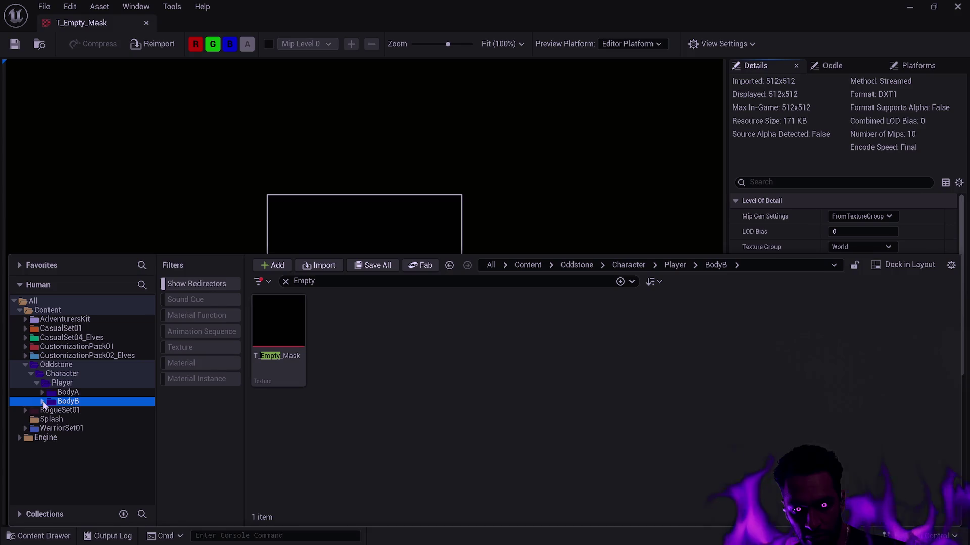
{"action": "left_click", "coordinate": [44, 401]}
{"action": "left_click", "coordinate": [44, 402]}
- Select a T_Empty_Mask texture, then the Content folder to show all 13 Empty matches
{"action": "mouse_move", "coordinate": [306, 347]}
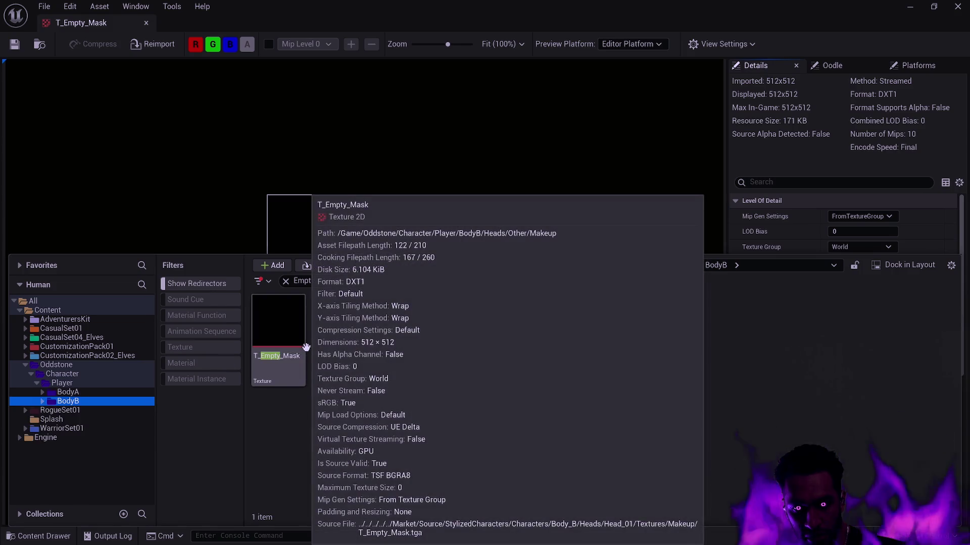
{"action": "left_click", "coordinate": [296, 337]}
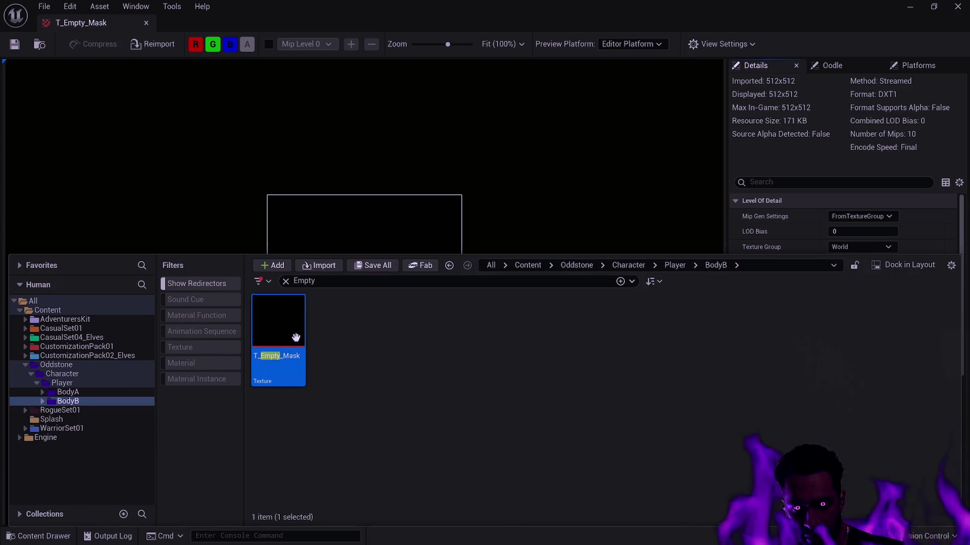
{"action": "left_click", "coordinate": [47, 310]}
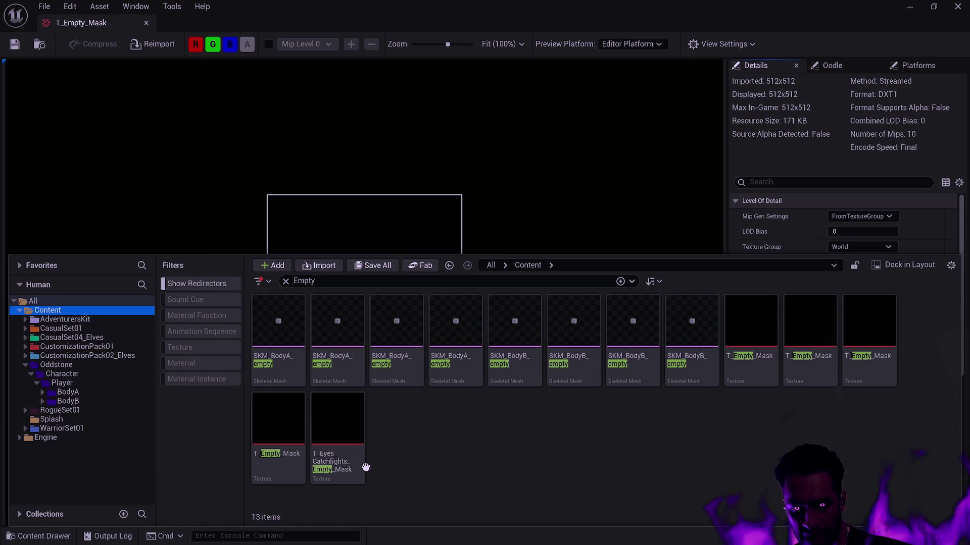
- Select all eight SKM_BodyA_empty and SKM_BodyB_empty meshes, leaving the five mask textures unselected
{"action": "mouse_move", "coordinate": [361, 466]}
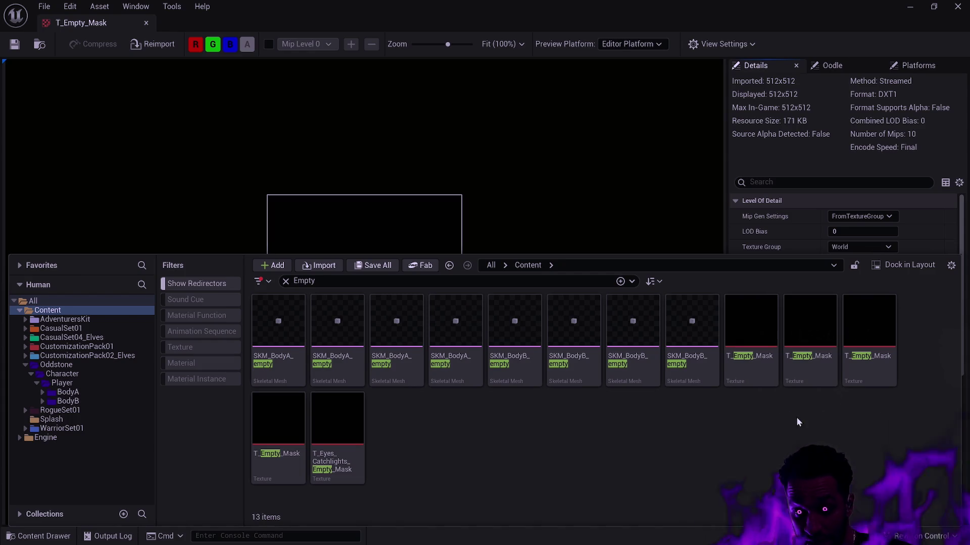
{"action": "left_click", "coordinate": [764, 369]}
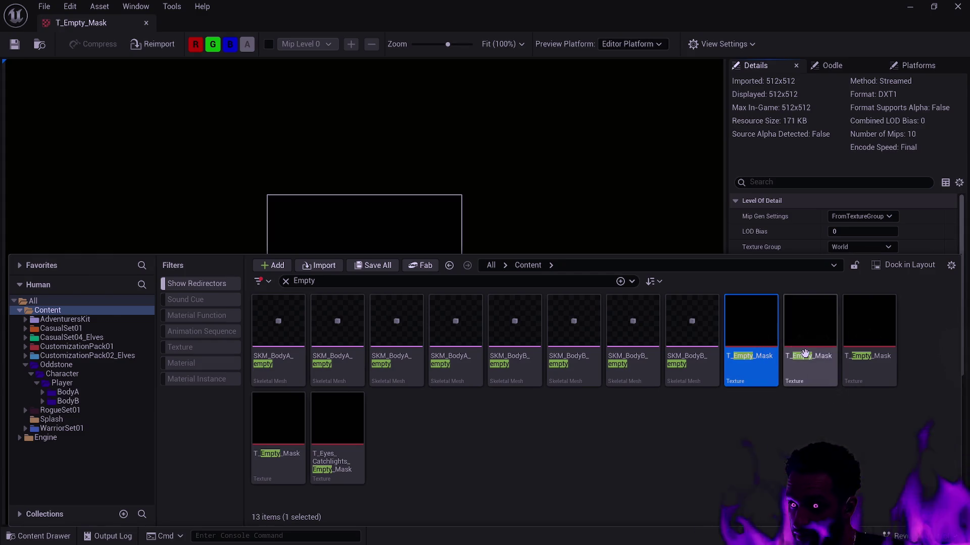
{"action": "left_click", "coordinate": [850, 419]}
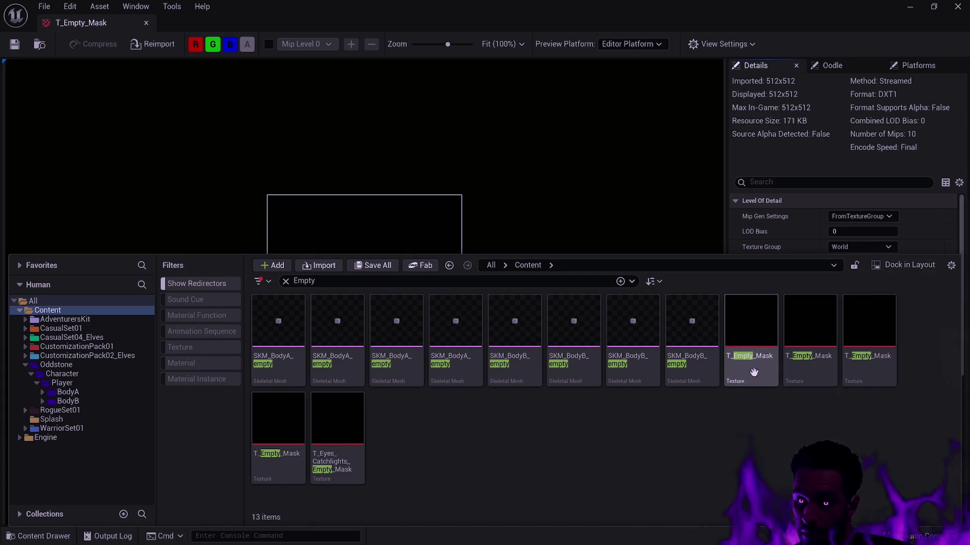
{"action": "left_click", "coordinate": [790, 374]}
{"action": "left_click", "coordinate": [783, 423]}
{"action": "left_click", "coordinate": [689, 371]}
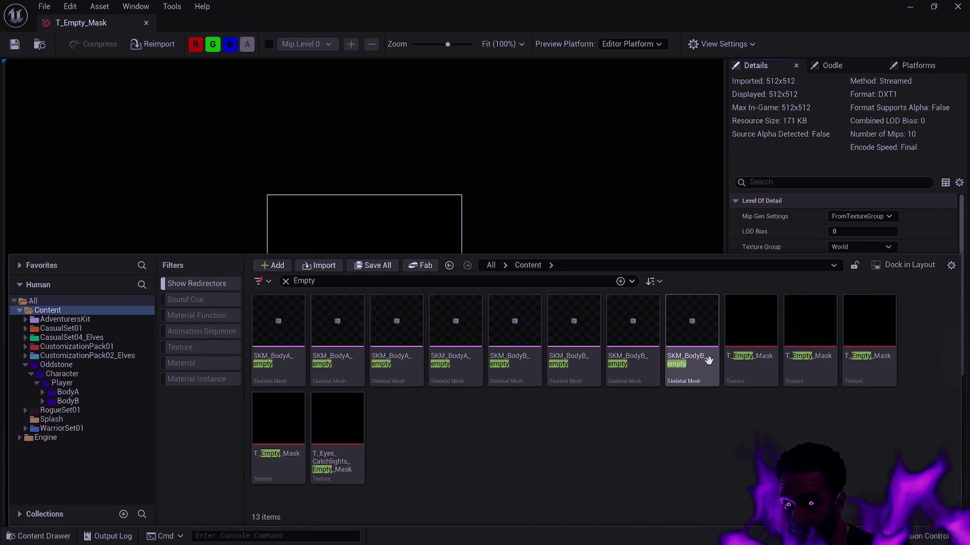
{"action": "left_click", "coordinate": [299, 362], "text": "shift"}
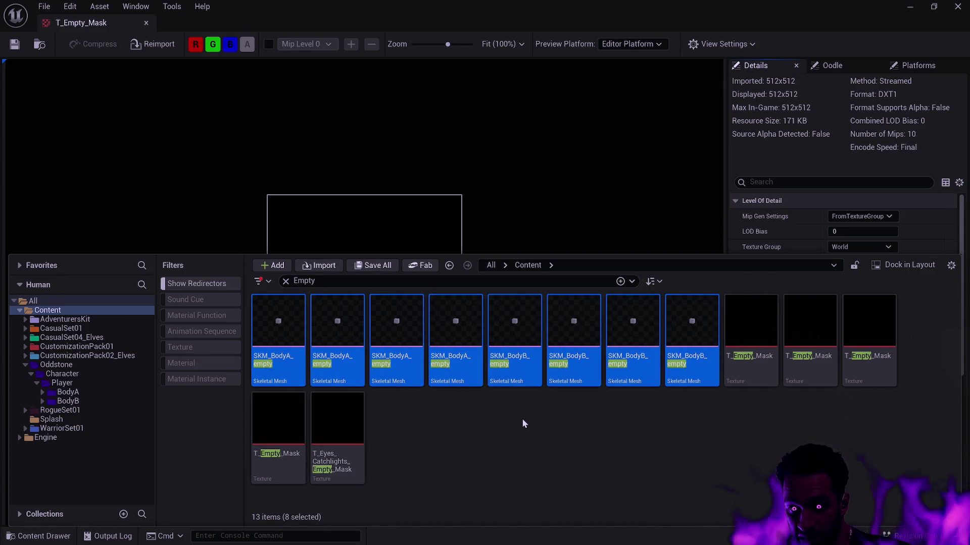
{"action": "key", "text": "Delete"}
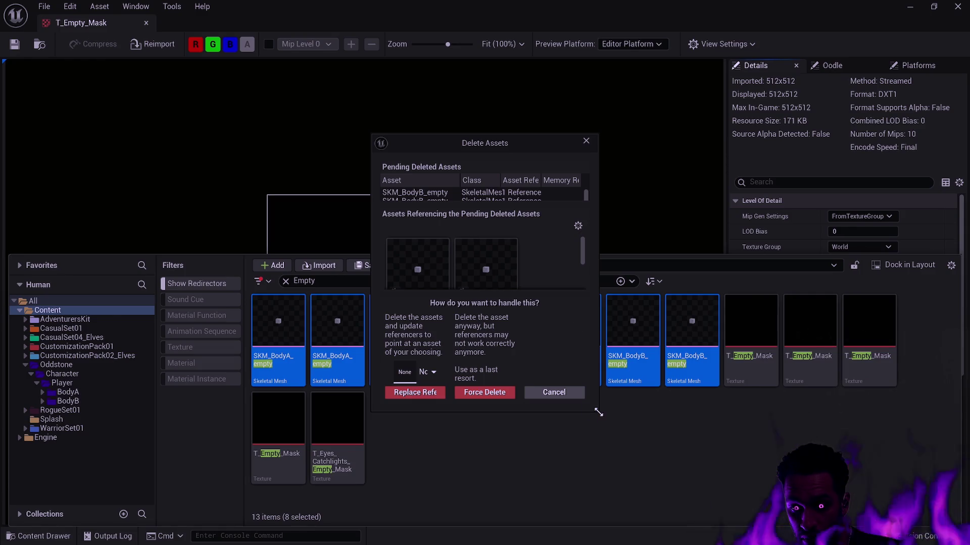
{"action": "left_click_drag", "start_coordinate": [598, 413], "coordinate": [793, 518]}
{"action": "left_click_drag", "start_coordinate": [366, 133], "coordinate": [281, 66]}
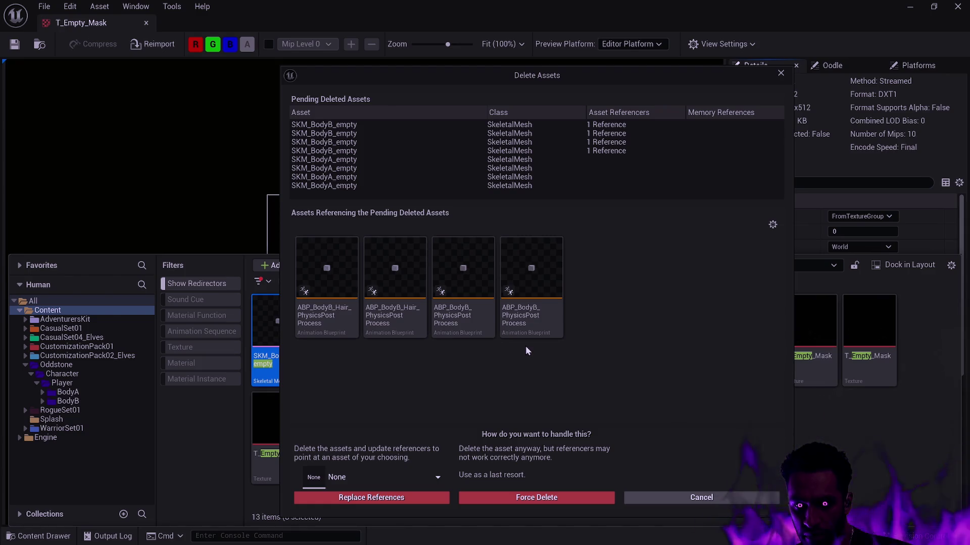
{"action": "mouse_move", "coordinate": [539, 319]}
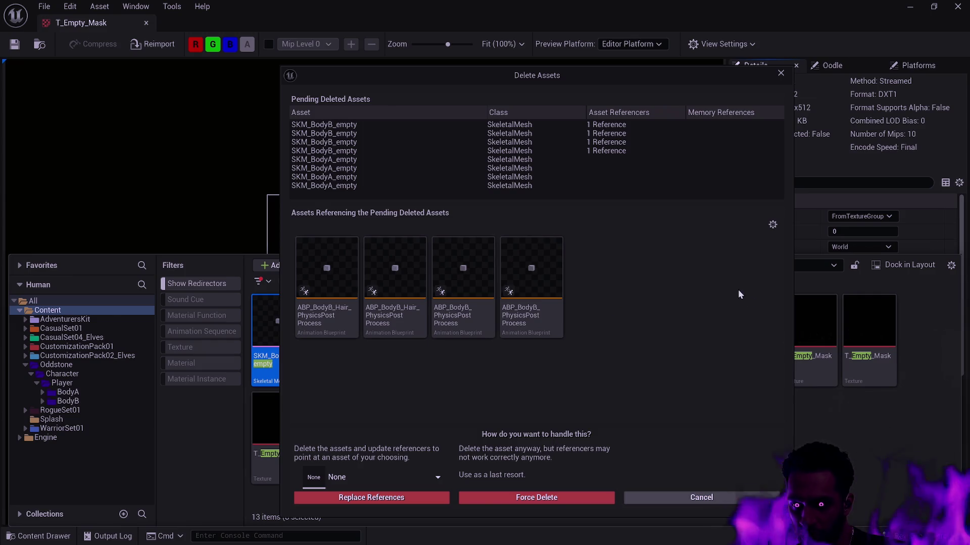
{"action": "left_click", "coordinate": [772, 224]}
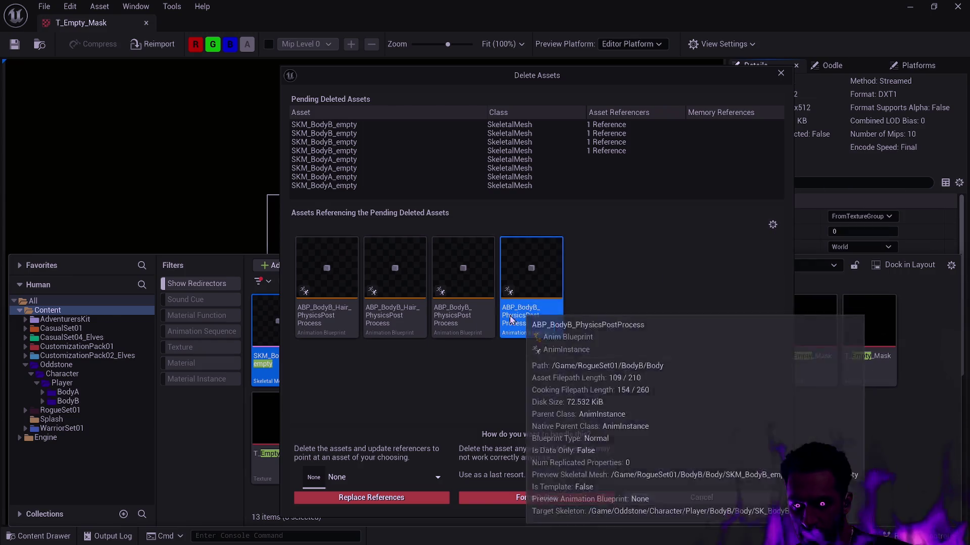
{"action": "right_click", "coordinate": [462, 326]}
{"action": "left_click", "coordinate": [505, 346]}
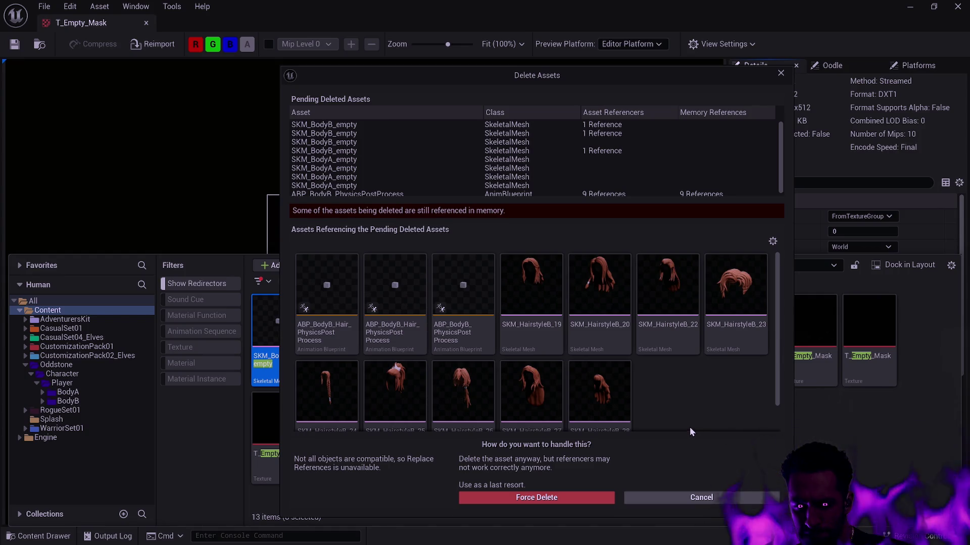
{"action": "left_click", "coordinate": [710, 499]}
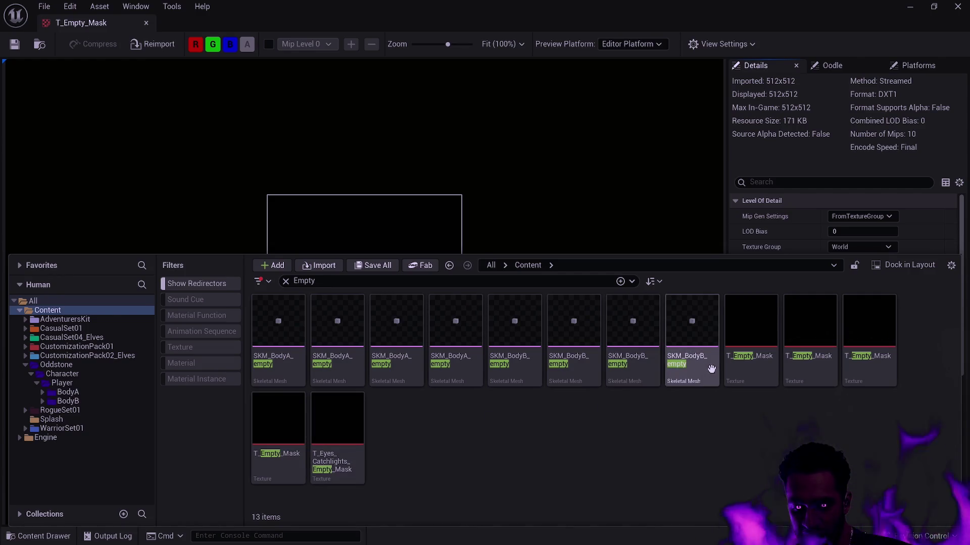
- Delete the first SKM_BodyA_empty skeletal mesh and confirm
{"action": "mouse_move", "coordinate": [294, 346]}
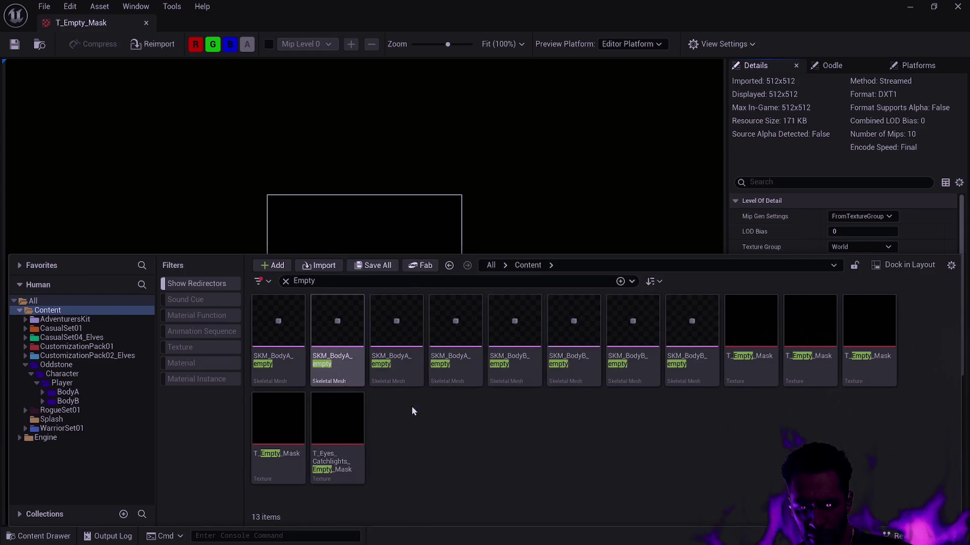
{"action": "left_click", "coordinate": [287, 378]}
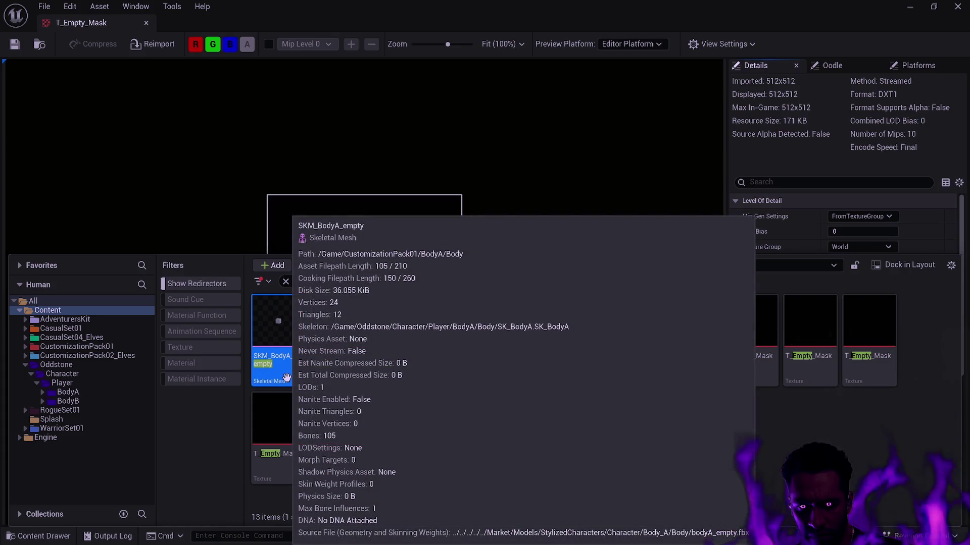
{"action": "mouse_move", "coordinate": [337, 376]}
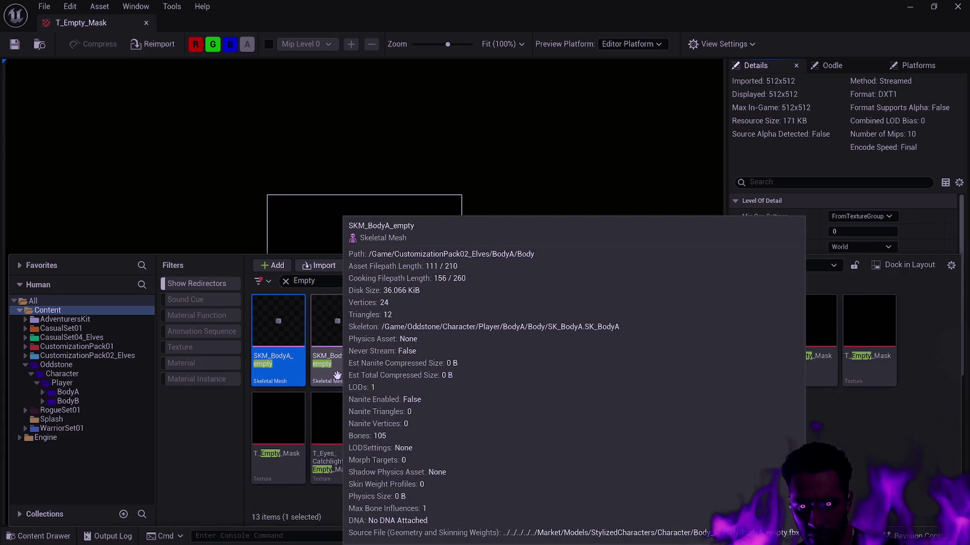
{"action": "mouse_move", "coordinate": [390, 376]}
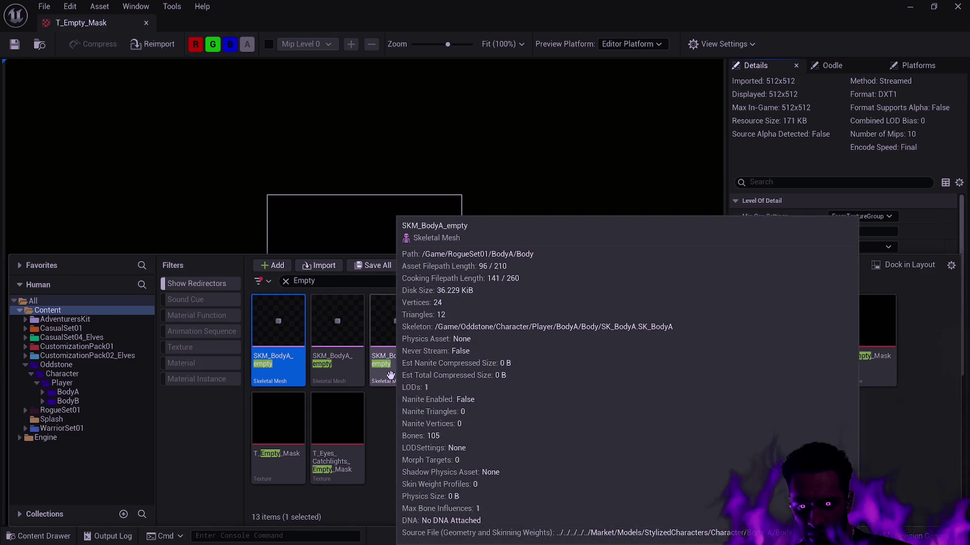
{"action": "mouse_move", "coordinate": [445, 376]}
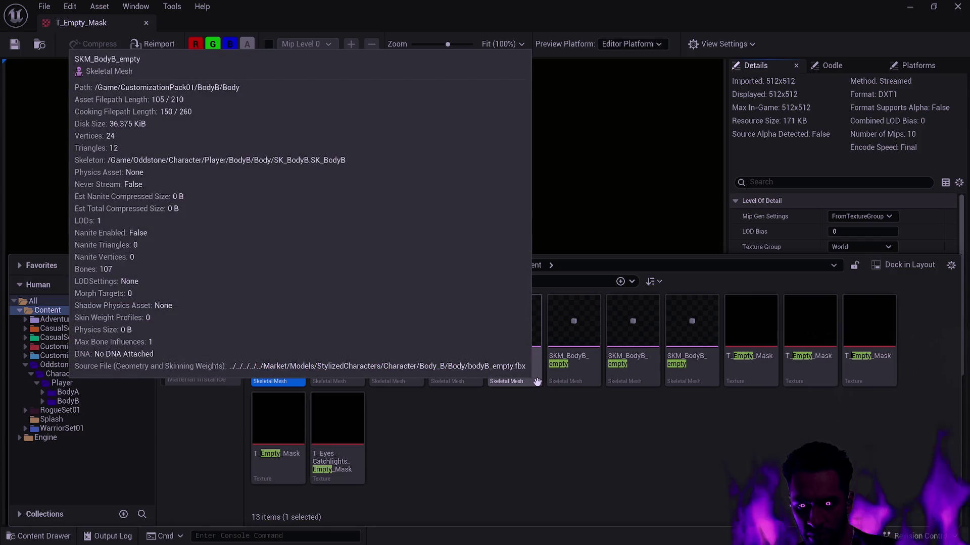
{"action": "left_click", "coordinate": [367, 399]}
{"action": "left_click", "coordinate": [298, 374]}
{"action": "key", "text": "Delete"}
{"action": "left_click", "coordinate": [429, 393]}
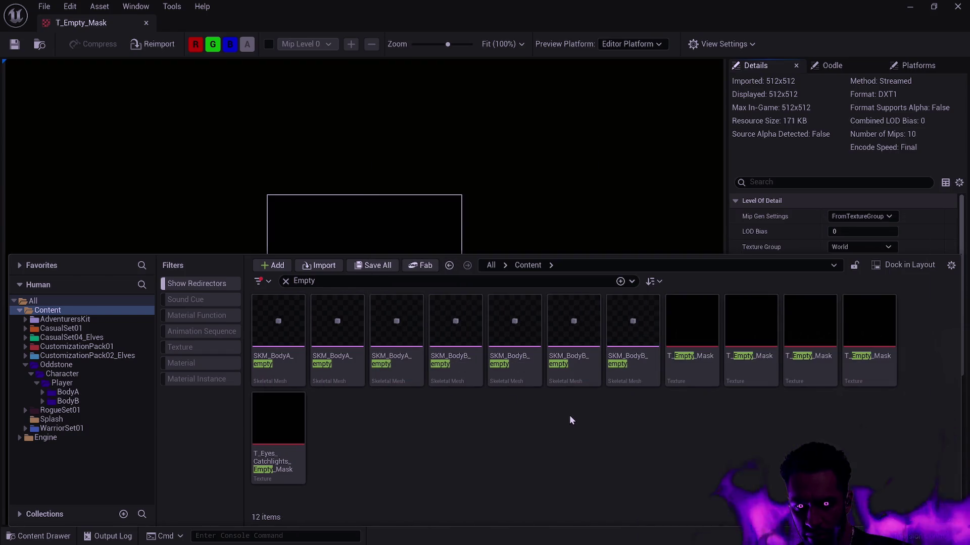
- Delete the remaining three SKM_BodyA_empty meshes, confirming each deletion
{"action": "left_click", "coordinate": [299, 368]}
{"action": "key", "text": "Delete"}
{"action": "left_click", "coordinate": [429, 392]}
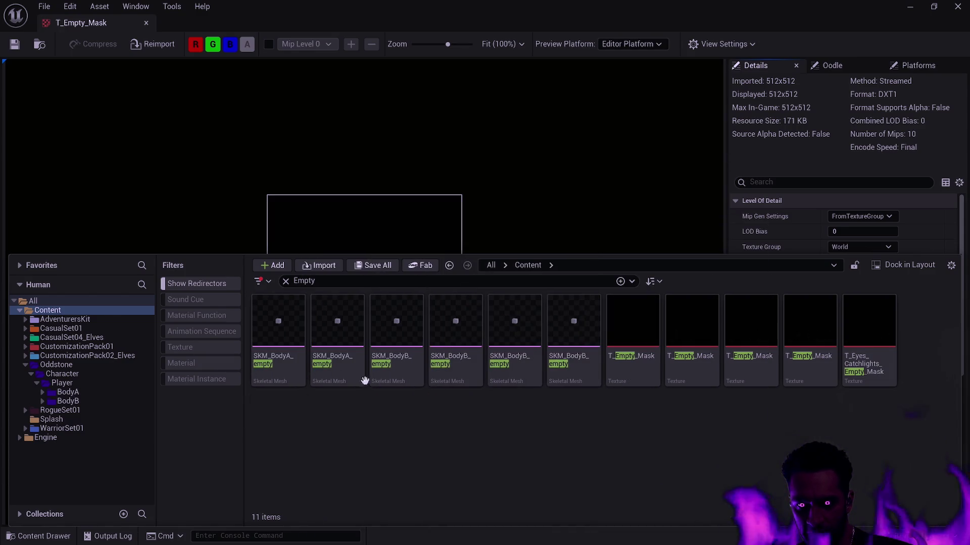
{"action": "left_click", "coordinate": [295, 380]}
{"action": "key", "text": "Delete"}
{"action": "left_click", "coordinate": [399, 392]}
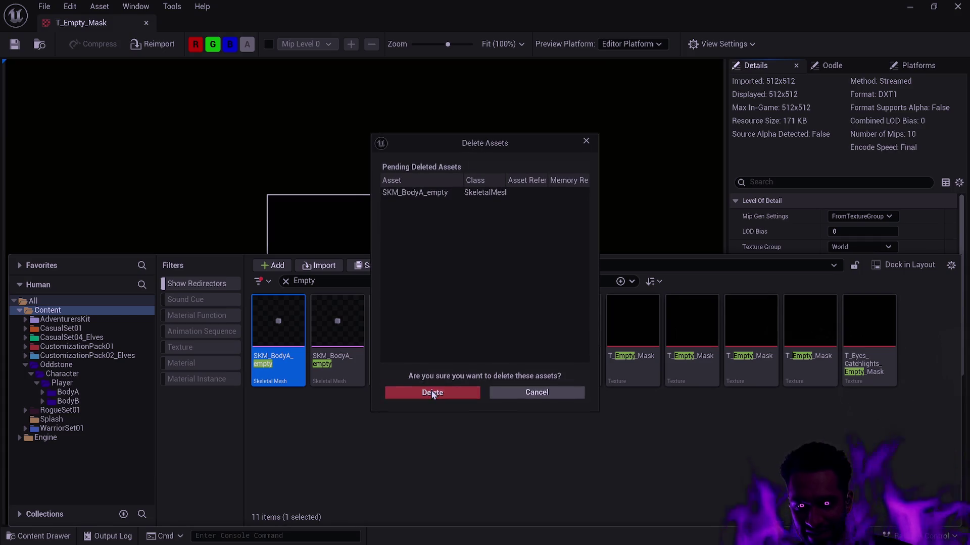
{"action": "left_click", "coordinate": [283, 373]}
{"action": "key", "text": "Delete"}
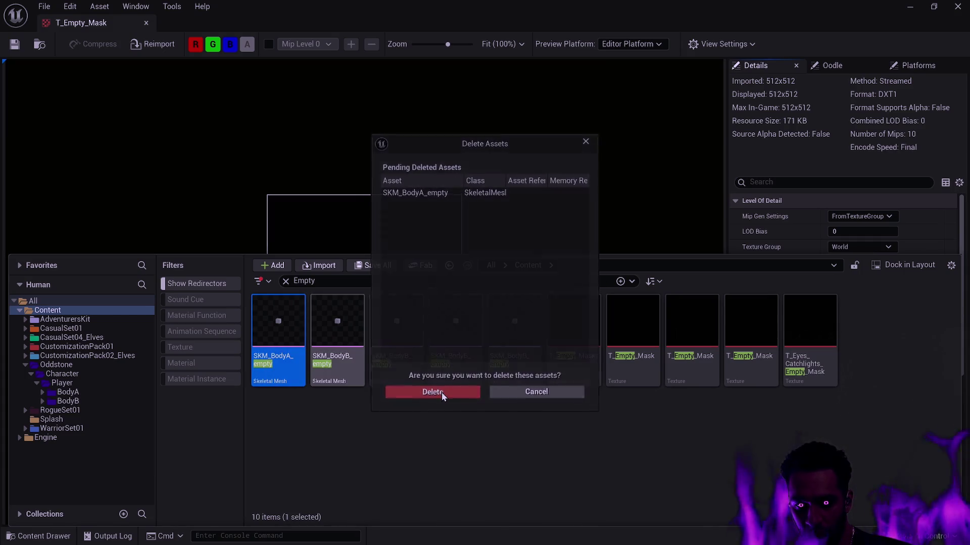
{"action": "left_click", "coordinate": [442, 392]}
- Attempt deleting three referenced SKM_BodyB_empty meshes, cancelling each, then open the fourth's options
{"action": "left_click", "coordinate": [280, 372]}
{"action": "key", "text": "Delete"}
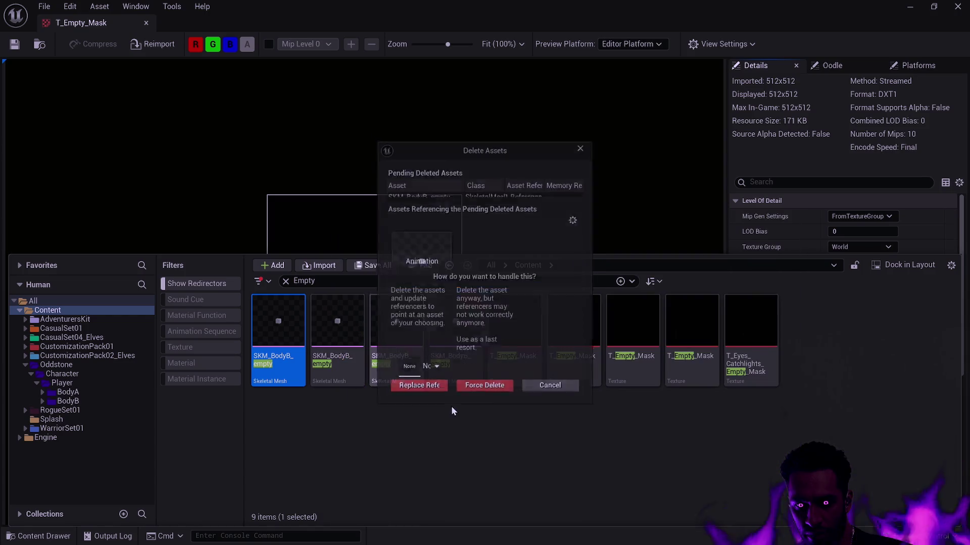
{"action": "left_click", "coordinate": [554, 393]}
{"action": "left_click", "coordinate": [342, 364]}
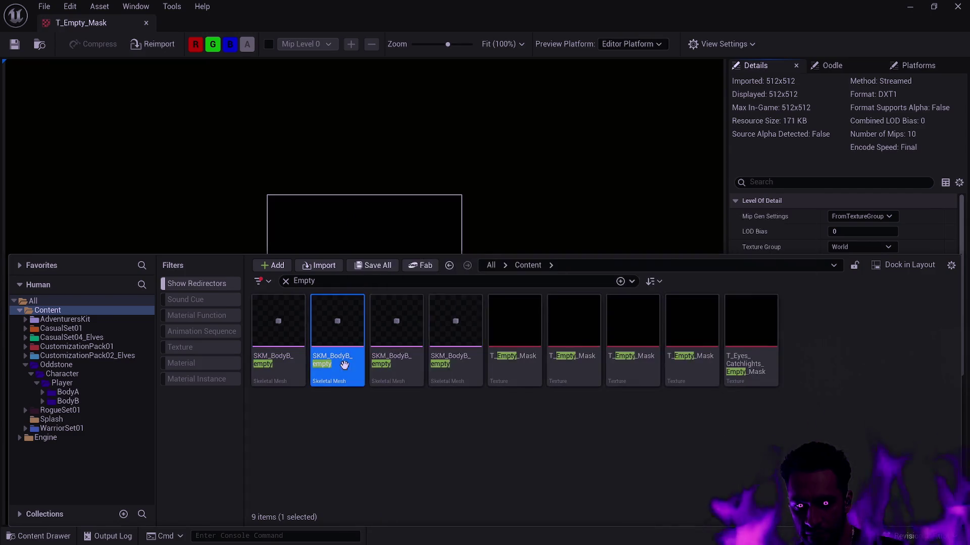
{"action": "key", "text": "Delete"}
{"action": "left_click", "coordinate": [554, 393]}
{"action": "key", "text": "Right"}
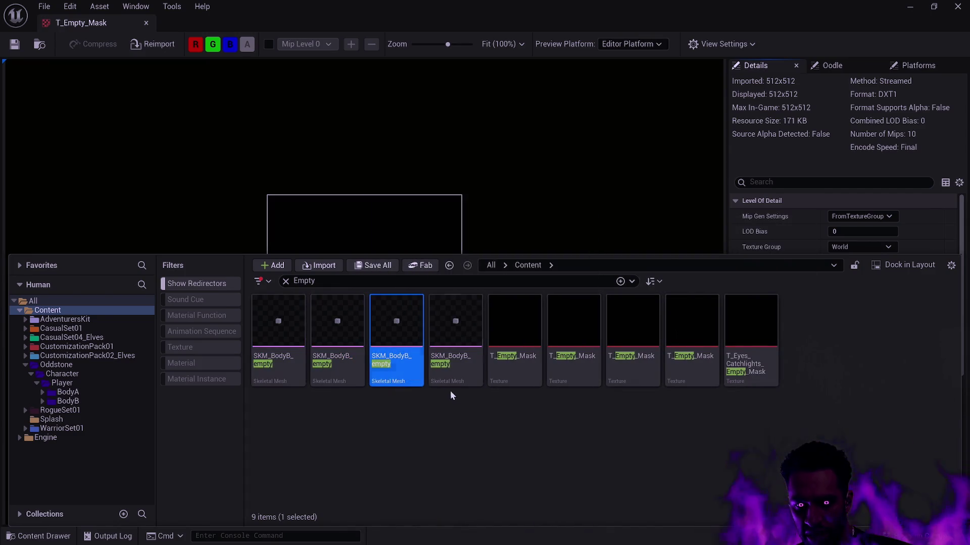
{"action": "key", "text": "Delete"}
{"action": "left_click", "coordinate": [563, 396]}
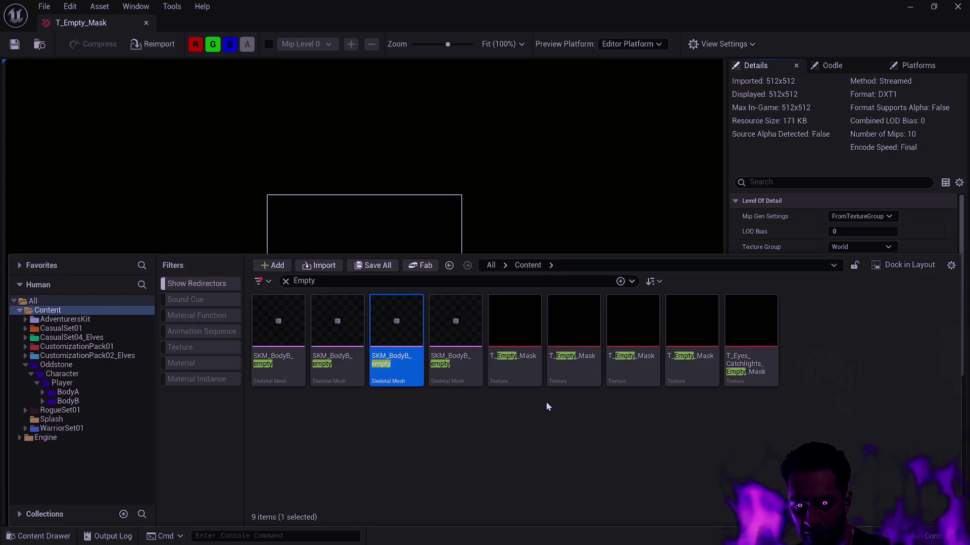
{"action": "left_click", "coordinate": [493, 399]}
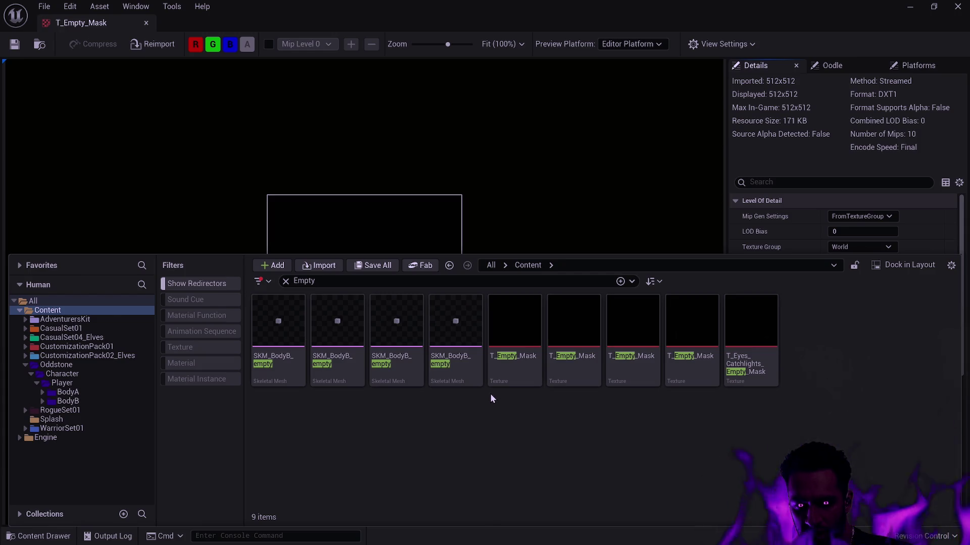
{"action": "right_click", "coordinate": [449, 371]}
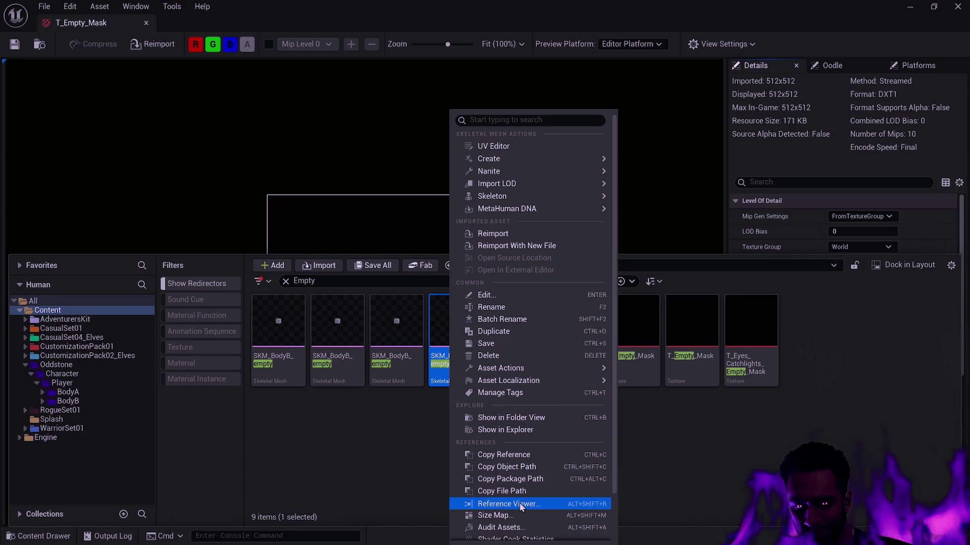
- Check SKM_BodyB_empty's references in the Reference Viewer, then request its deletion
{"action": "key", "text": "ctrl+space"}
{"action": "left_click", "coordinate": [147, 23]}
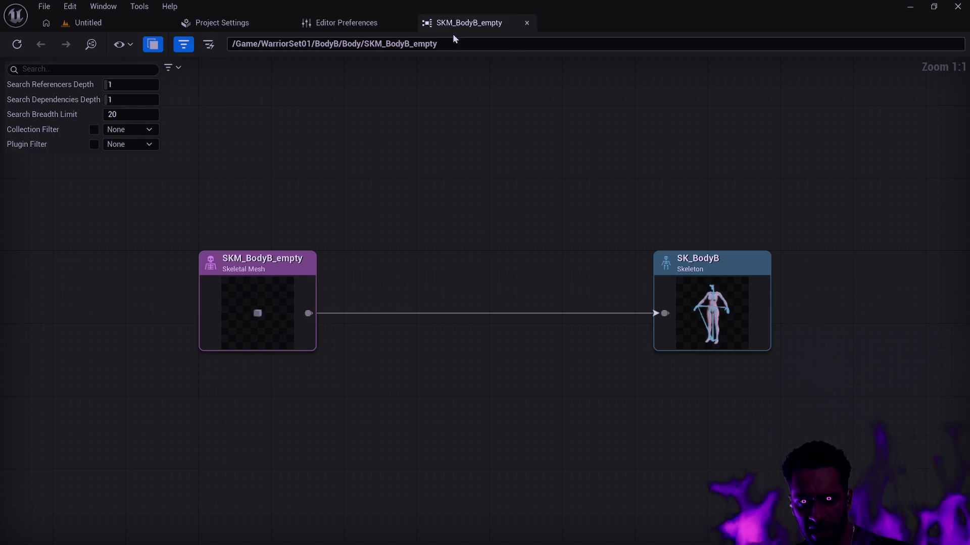
{"action": "left_click", "coordinate": [86, 23]}
{"action": "key", "text": "ctrl+space"}
{"action": "key", "text": "Delete"}
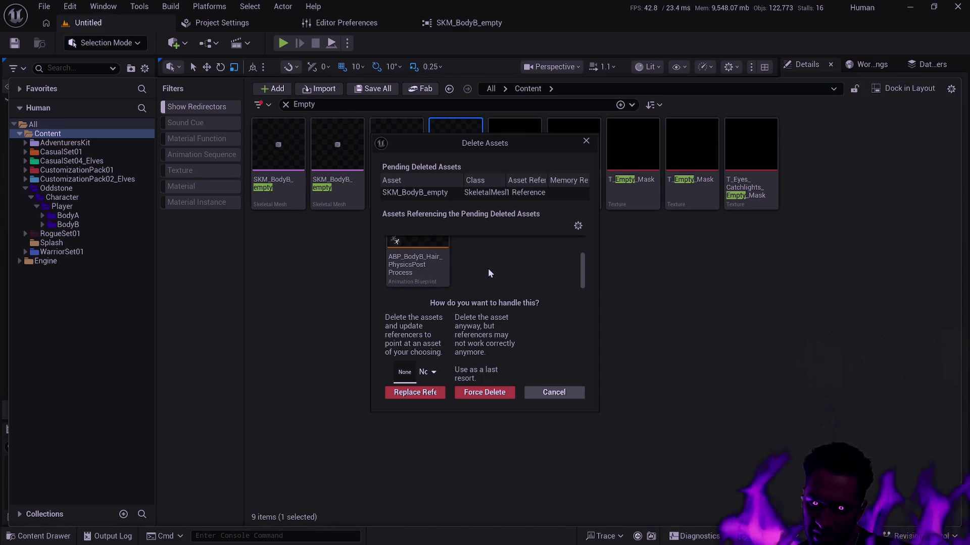
- Open ABP_BodyB_Hair_PhysicsPostProcess and locate it in WarriorSet01/BodyB/Body in the content browser
{"action": "scroll", "coordinate": [487, 268], "scroll_direction": "up", "scroll_amount": 1}
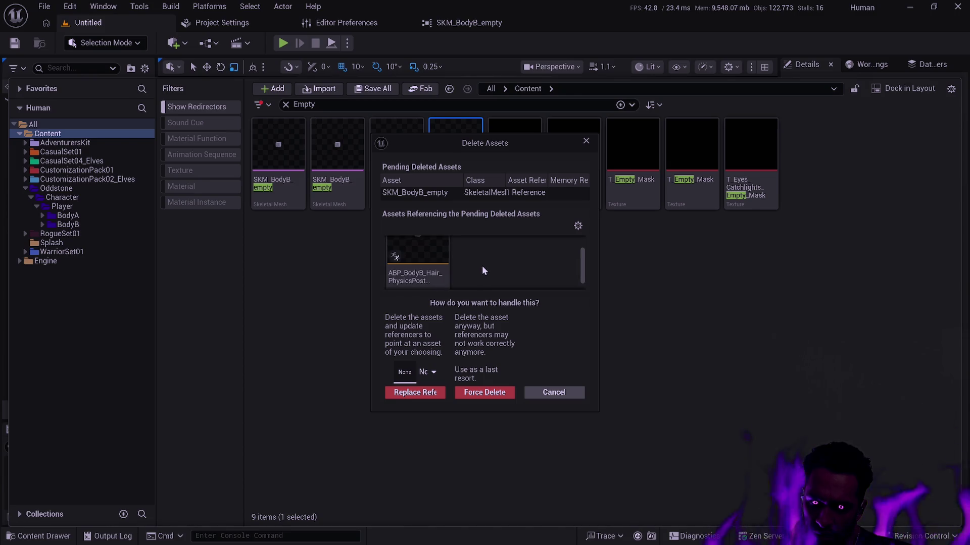
{"action": "right_click", "coordinate": [429, 256]}
{"action": "left_click", "coordinate": [466, 244]}
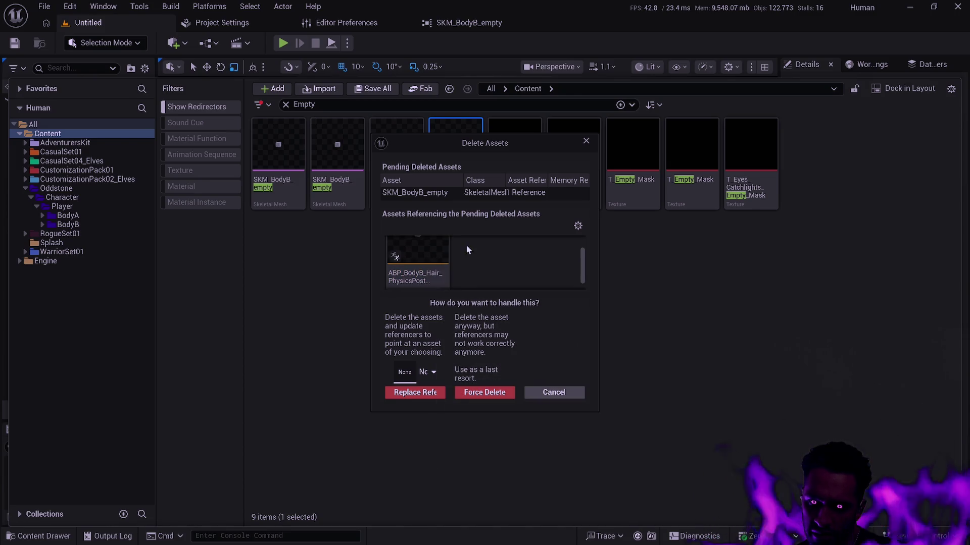
{"action": "double_click", "coordinate": [429, 249]}
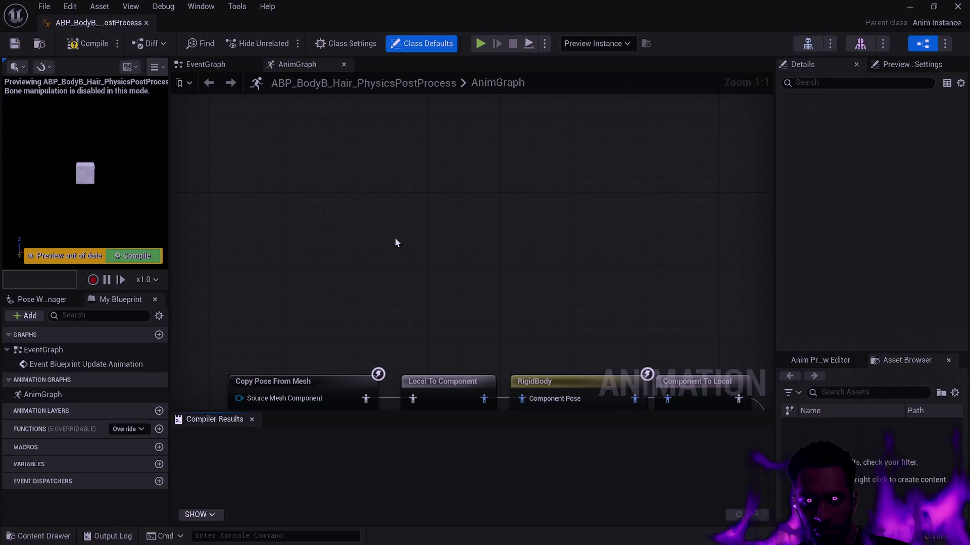
{"action": "left_click", "coordinate": [40, 46]}
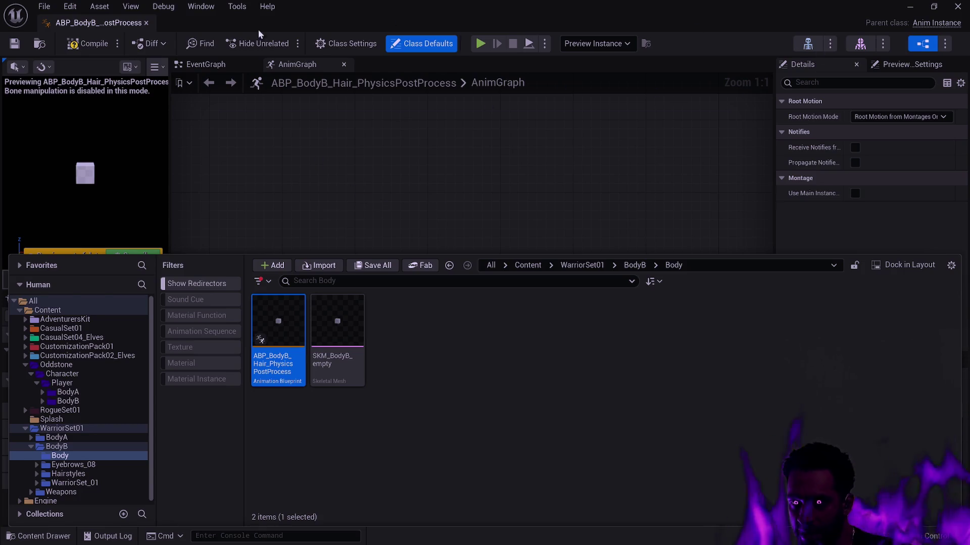
{"action": "left_click", "coordinate": [146, 23]}
{"action": "key", "text": "ctrl+space"}
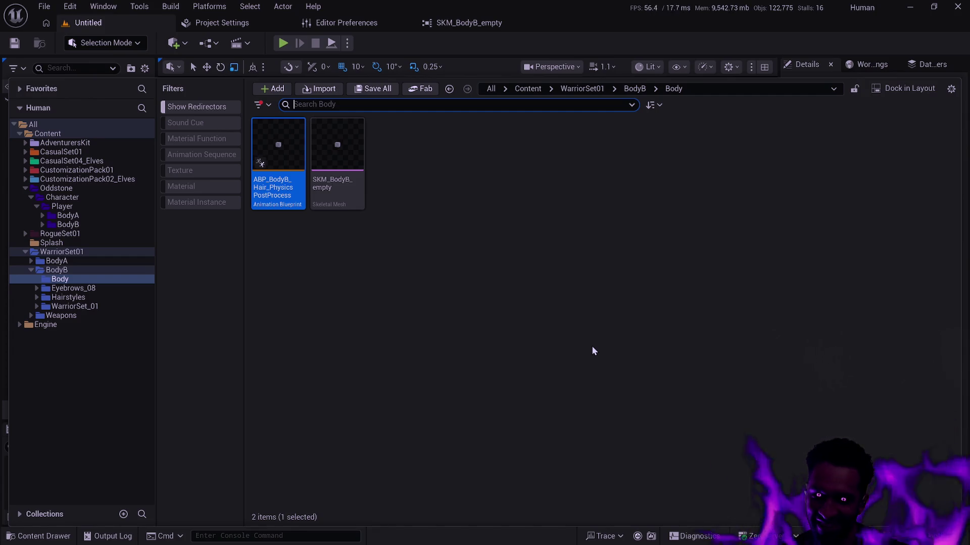
- Open Oddstone/Character/Player/BodyB/Body to find its own hair physics blueprint, then return to Content
{"action": "left_click", "coordinate": [580, 287]}
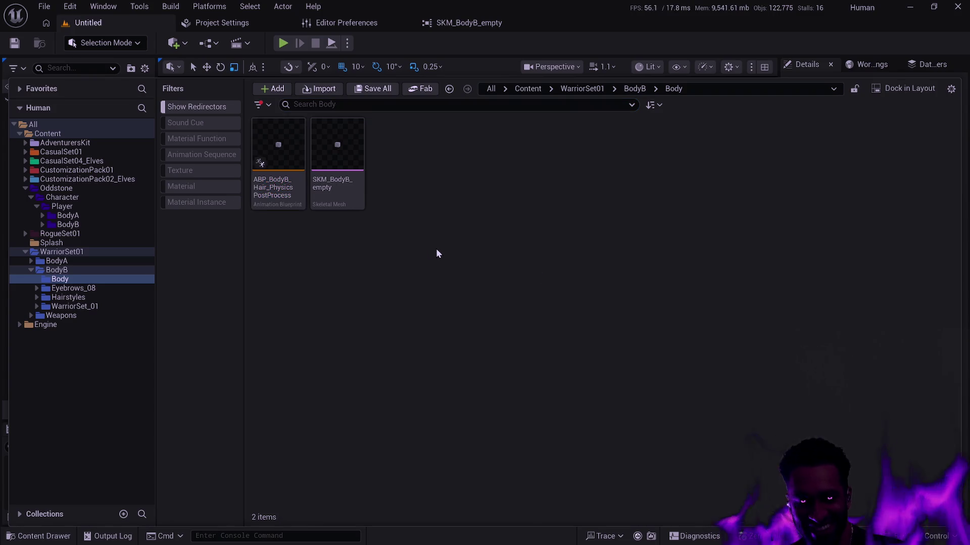
{"action": "mouse_move", "coordinate": [281, 201]}
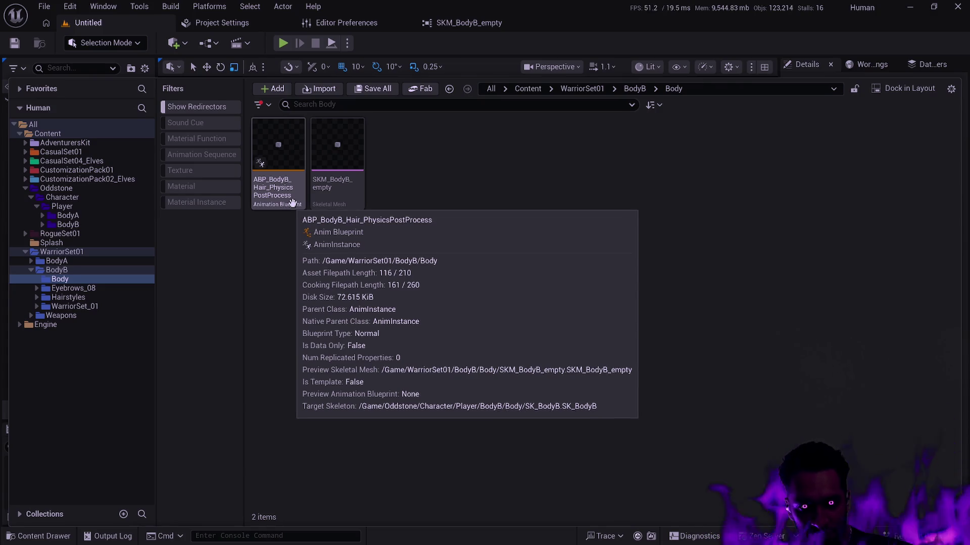
{"action": "left_click", "coordinate": [76, 225]}
{"action": "double_click", "coordinate": [281, 183]}
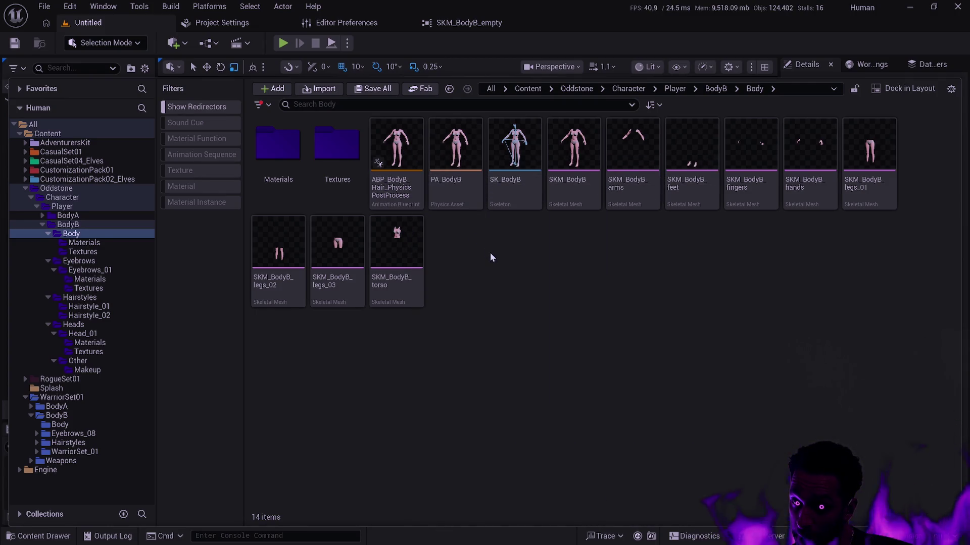
{"action": "left_click", "coordinate": [361, 105]}
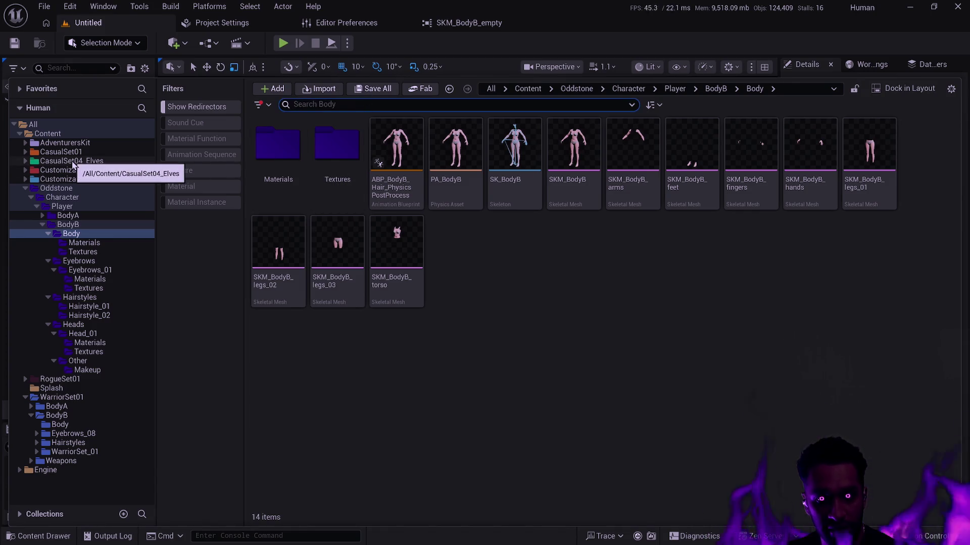
{"action": "left_click", "coordinate": [47, 134]}
{"action": "left_click", "coordinate": [368, 106]}
- Search all Content for PhysicsPost, correcting the misspelled entry, to list 11 anim blueprints
{"action": "type", "text": "Phbysic"}
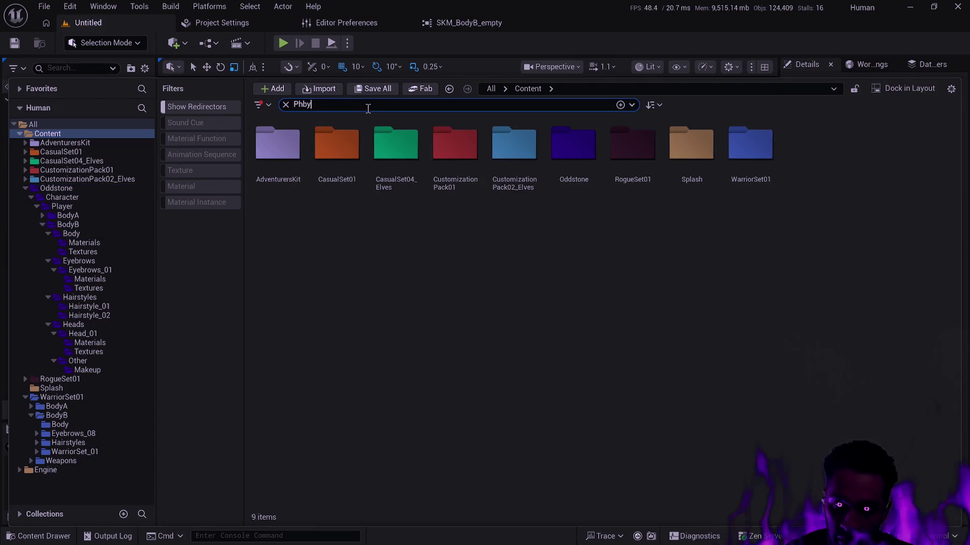
{"action": "key", "text": "ctrl+a"}
{"action": "type", "text": "PhysicsPost"}
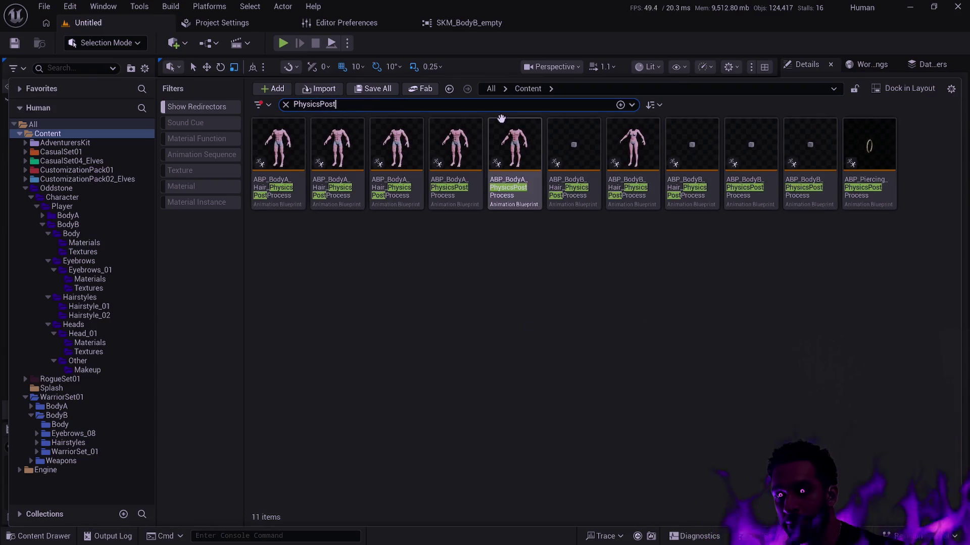
{"action": "left_click", "coordinate": [643, 264]}
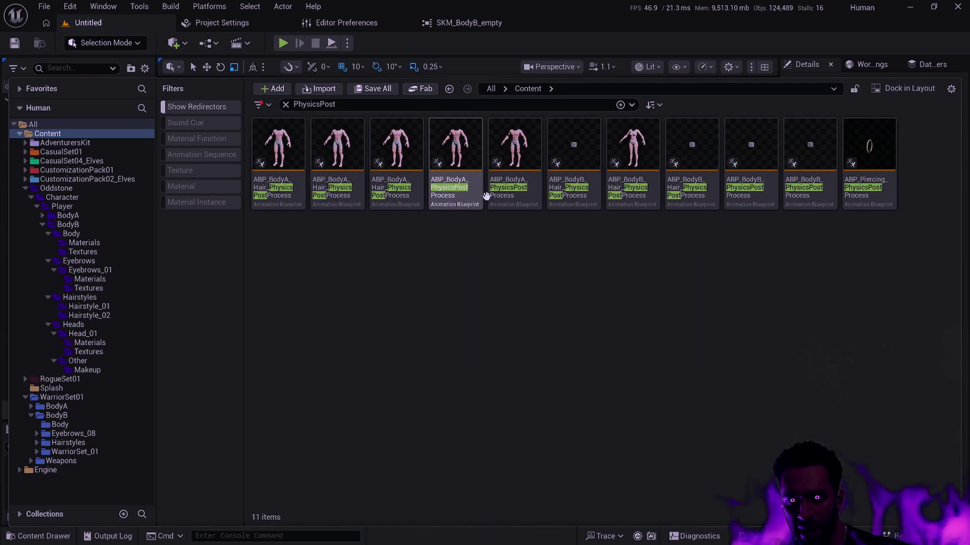
{"action": "mouse_move", "coordinate": [502, 196]}
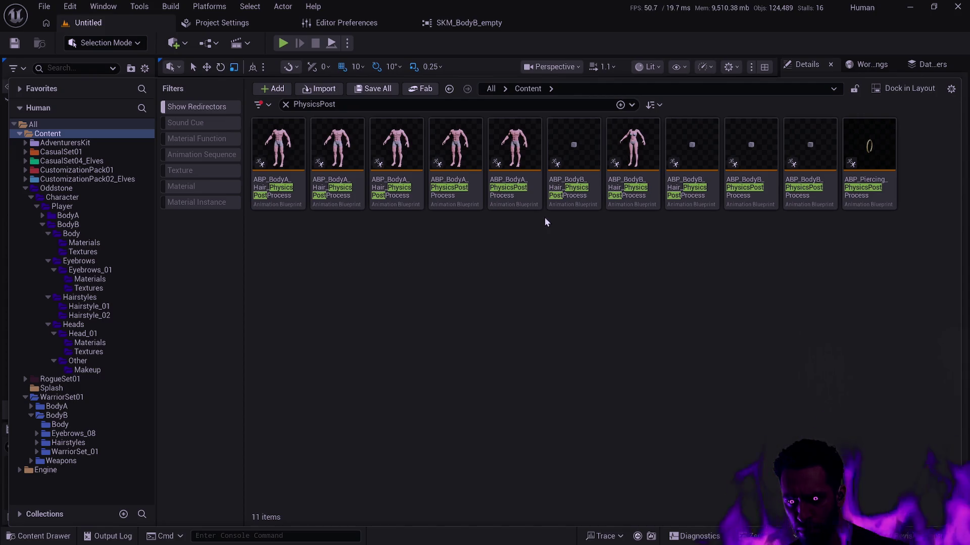
- Select the four empty-thumbnail BodyB PhysicsPostProcess blueprints and delete them
{"action": "left_click", "coordinate": [575, 201]}
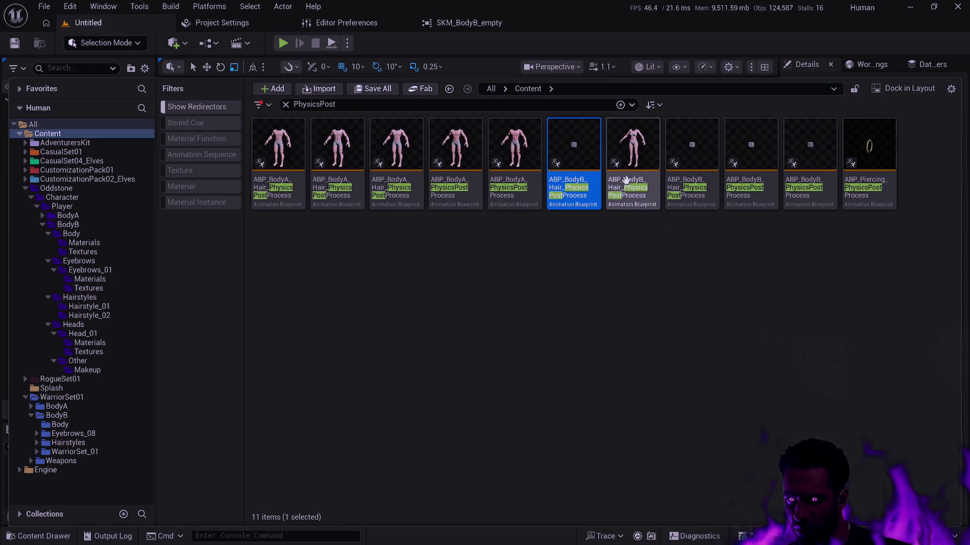
{"action": "left_click", "coordinate": [687, 201], "text": "ctrl"}
{"action": "left_click", "coordinate": [751, 201], "text": "ctrl"}
{"action": "left_click", "coordinate": [810, 201], "text": "ctrl"}
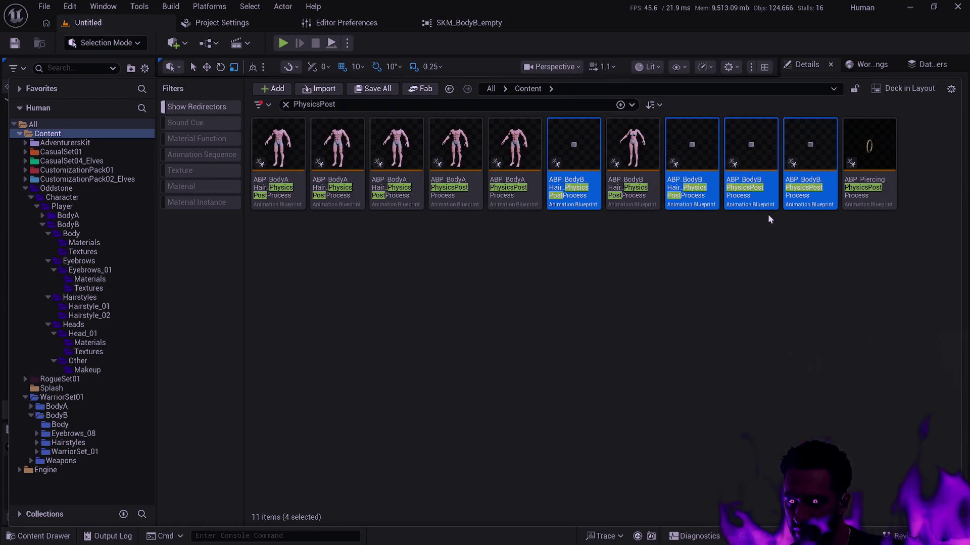
{"action": "key", "text": "Delete"}
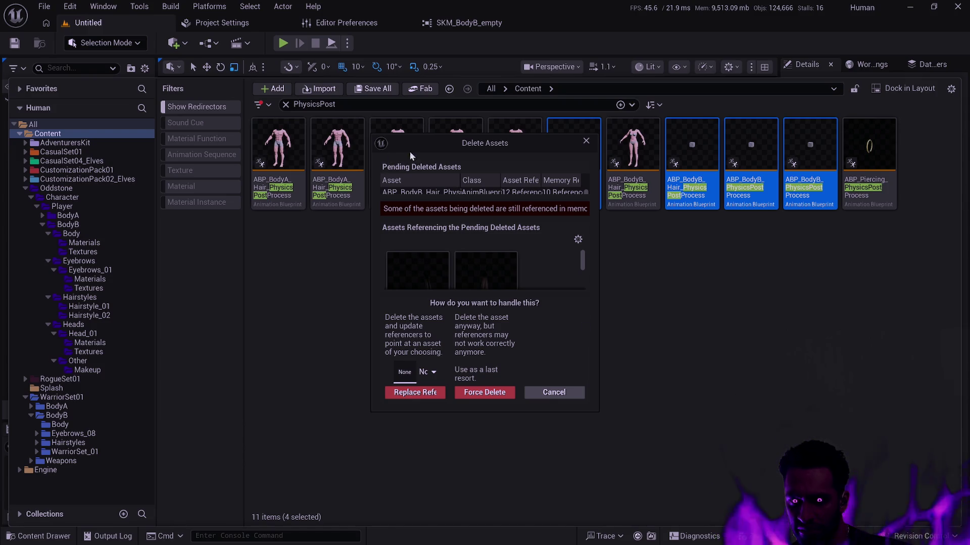
- Replace the four duplicates' references with ABP_BodyB_Hair_PhysicsPostProcess, delete them and save
{"action": "left_click_drag", "start_coordinate": [372, 133], "coordinate": [223, 39]}
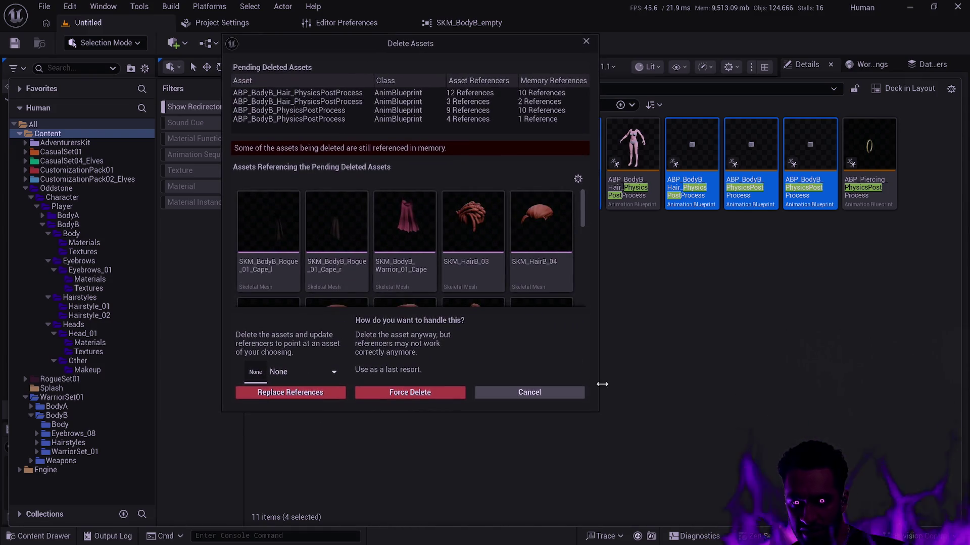
{"action": "mouse_move", "coordinate": [597, 411]}
{"action": "left_mouse_down"}
{"action": "mouse_move", "coordinate": [613, 444]}
{"action": "mouse_move", "coordinate": [588, 485]}
{"action": "mouse_move", "coordinate": [533, 494]}
{"action": "left_mouse_up"}
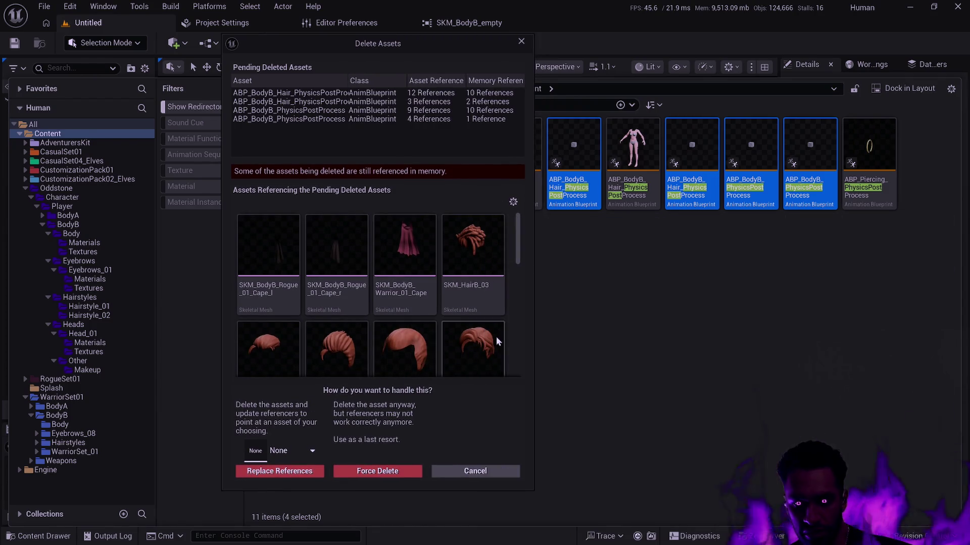
{"action": "left_click", "coordinate": [292, 450]}
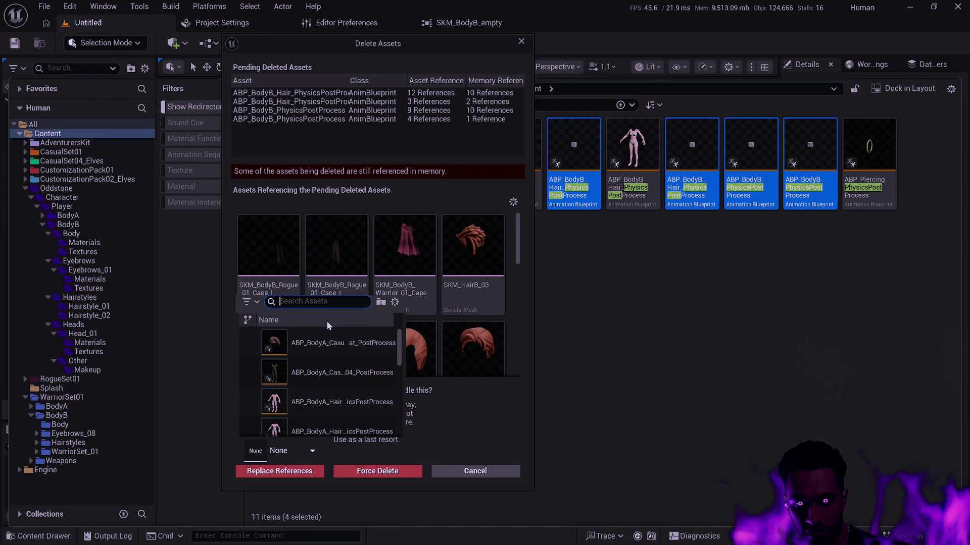
{"action": "type", "text": "BodyB_Hair"}
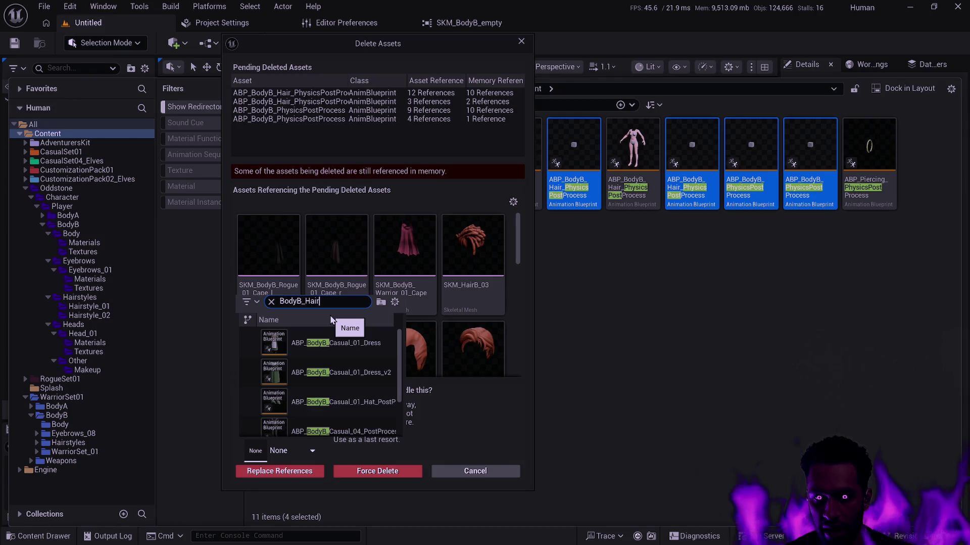
{"action": "type", "text": "_"}
{"action": "left_click", "coordinate": [354, 343]}
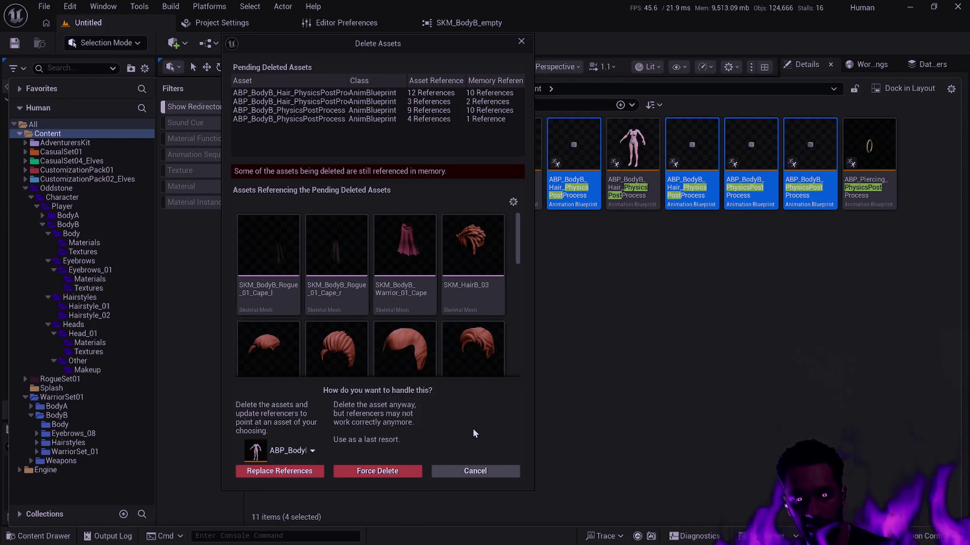
{"action": "left_click", "coordinate": [298, 471]}
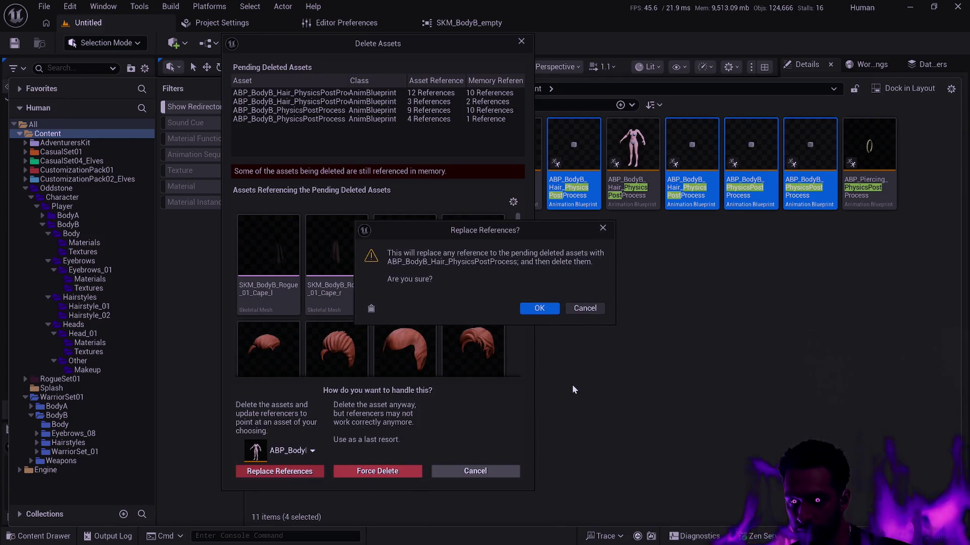
{"action": "left_click", "coordinate": [542, 309]}
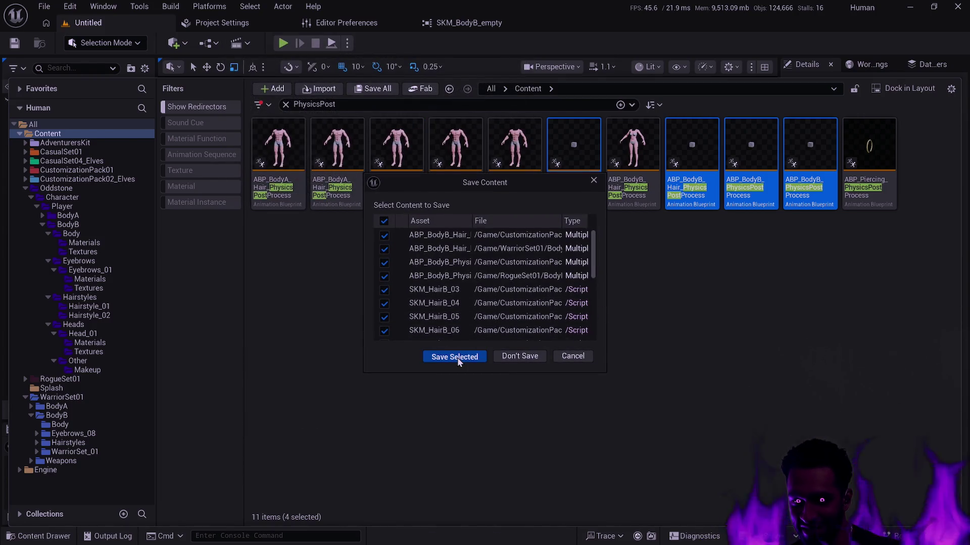
{"action": "left_click", "coordinate": [457, 356]}
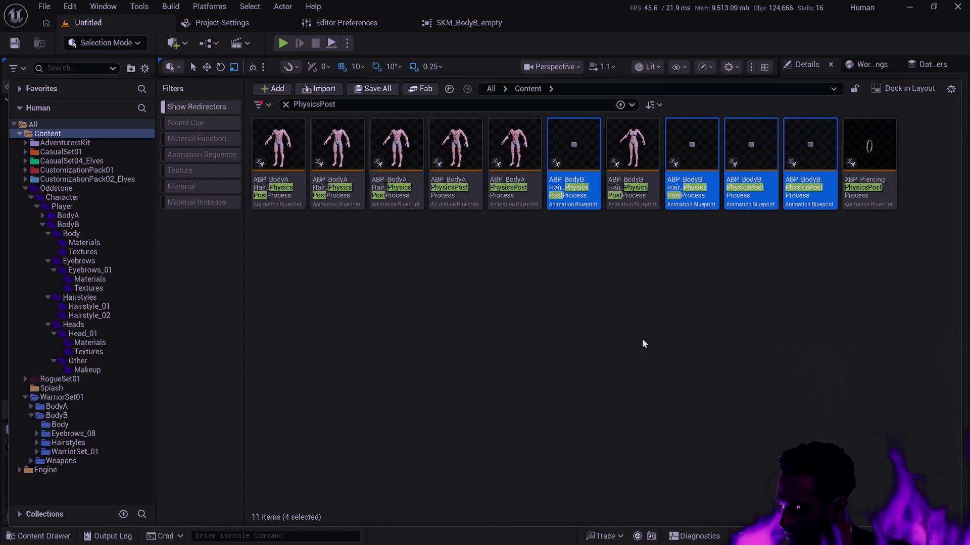
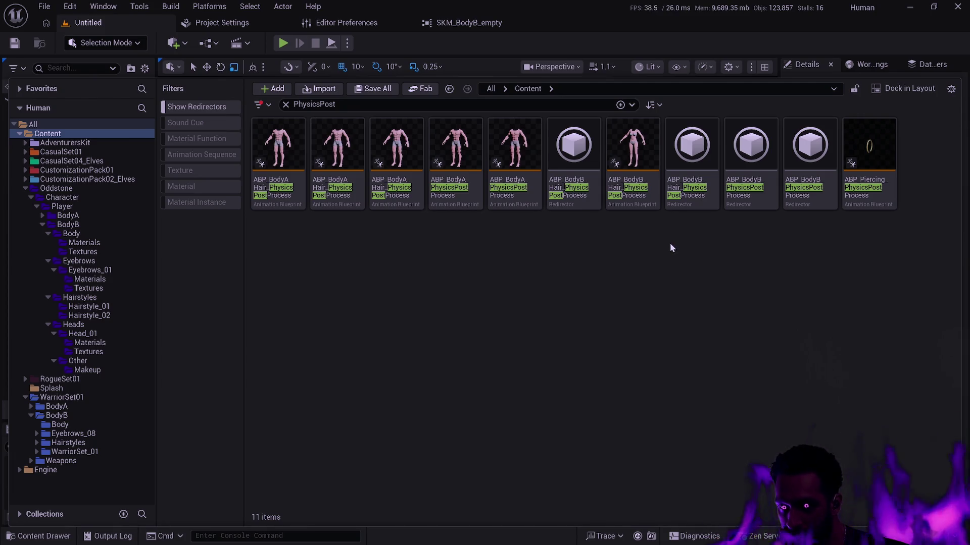
- Fix up redirectors across the Content folder so PhysicsPost shows only seven animation blueprints
{"action": "left_click", "coordinate": [574, 162]}
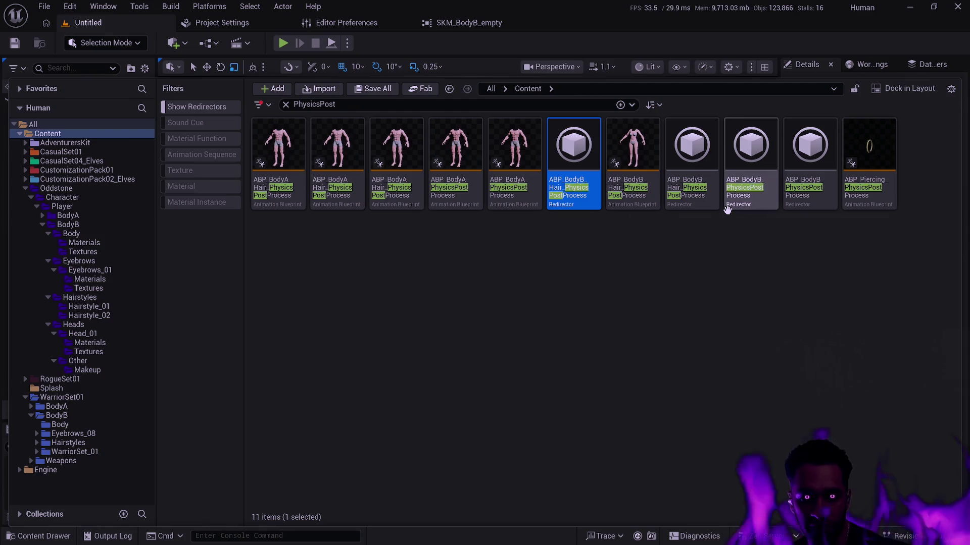
{"action": "left_click", "coordinate": [499, 245]}
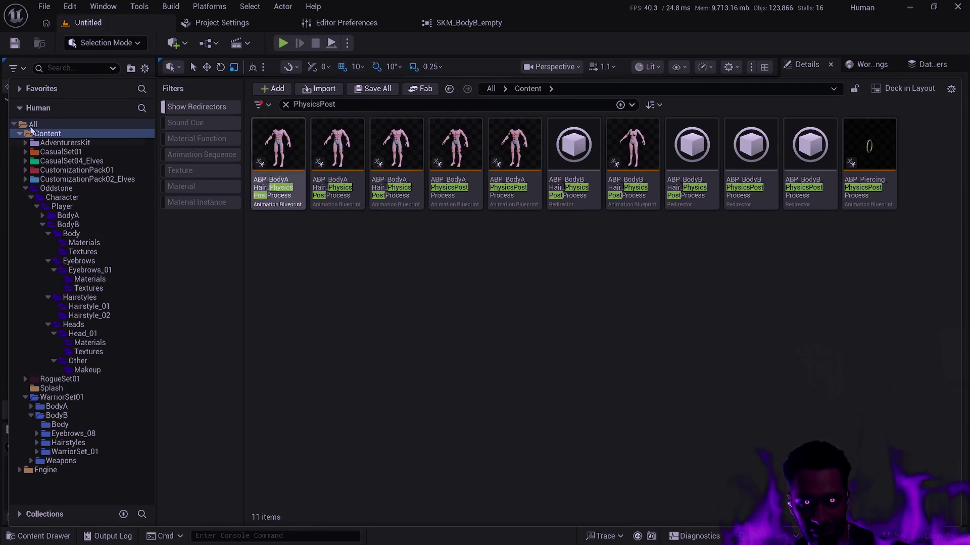
{"action": "right_click", "coordinate": [57, 134]}
{"action": "left_click", "coordinate": [151, 324]}
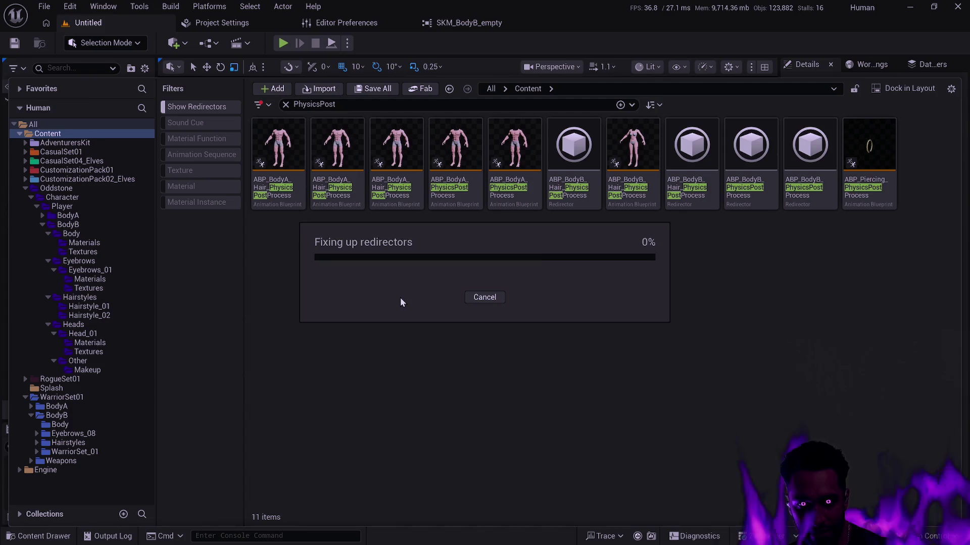
{"action": "left_click", "coordinate": [438, 414]}
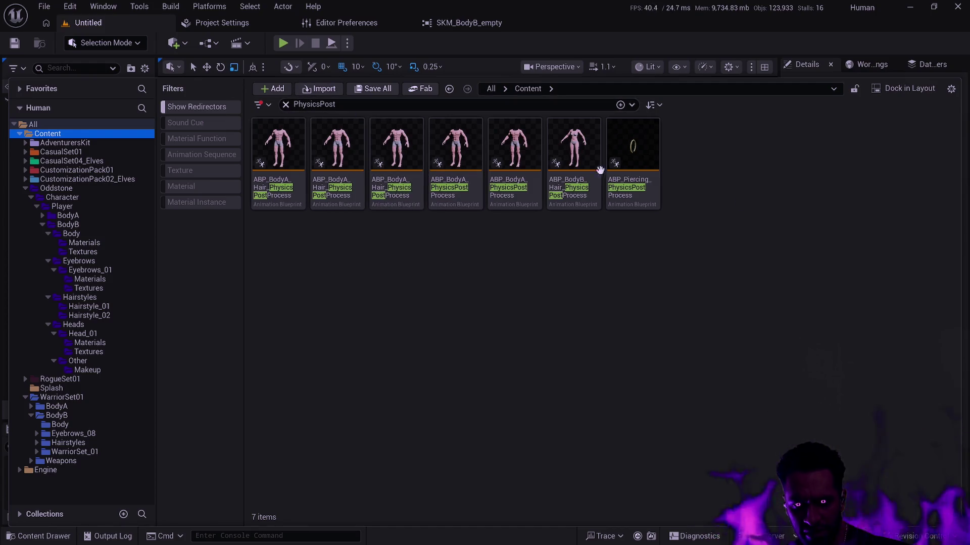
- Search the content for 'Empty' and select the four SKM_BodyB_empty skeletal meshes
{"action": "left_click", "coordinate": [286, 104]}
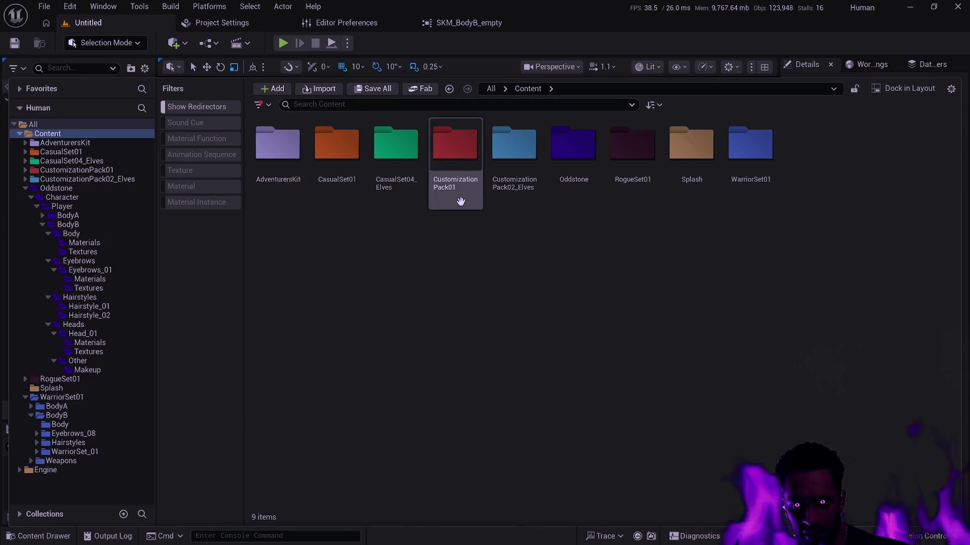
{"action": "left_click", "coordinate": [317, 103]}
{"action": "type", "text": "Emp"}
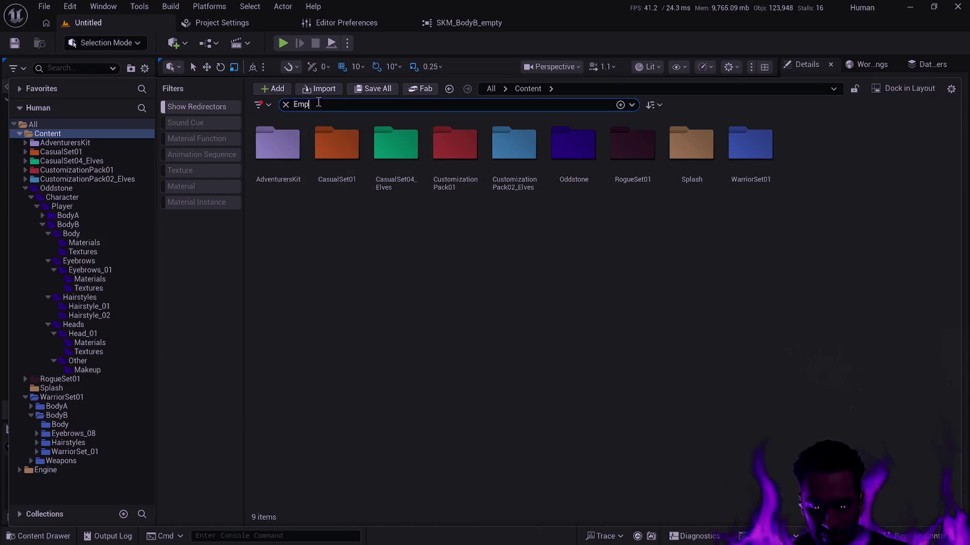
{"action": "type", "text": "ty"}
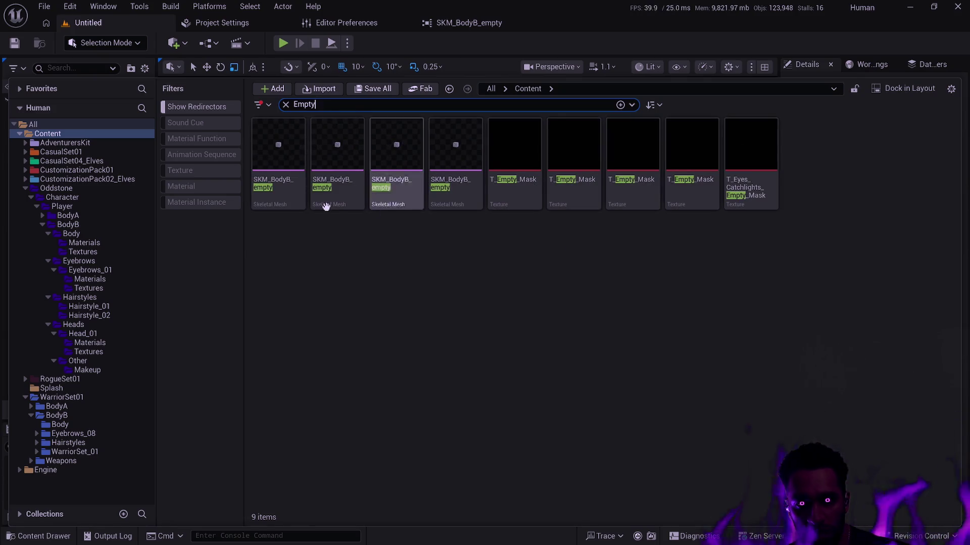
{"action": "key", "text": "Down"}
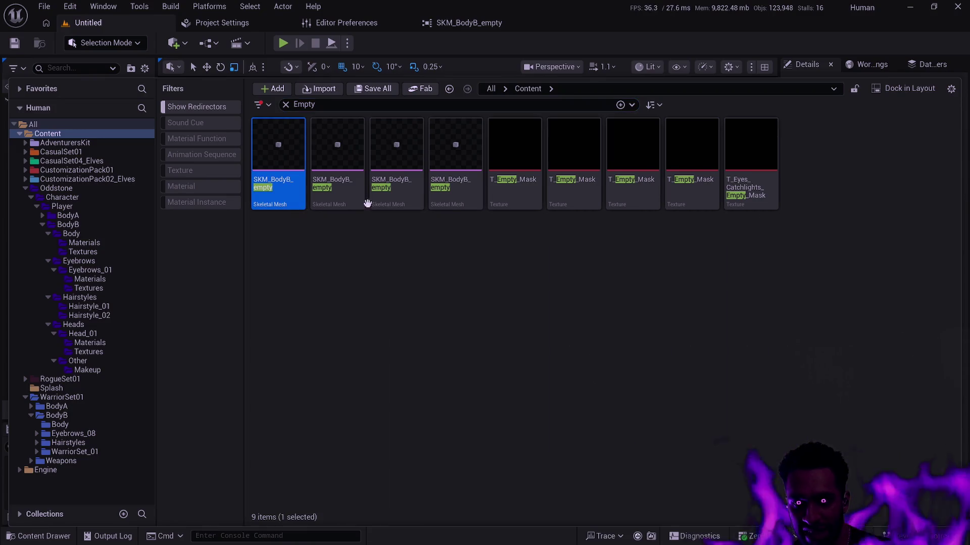
{"action": "left_click", "coordinate": [457, 202], "text": "shift"}
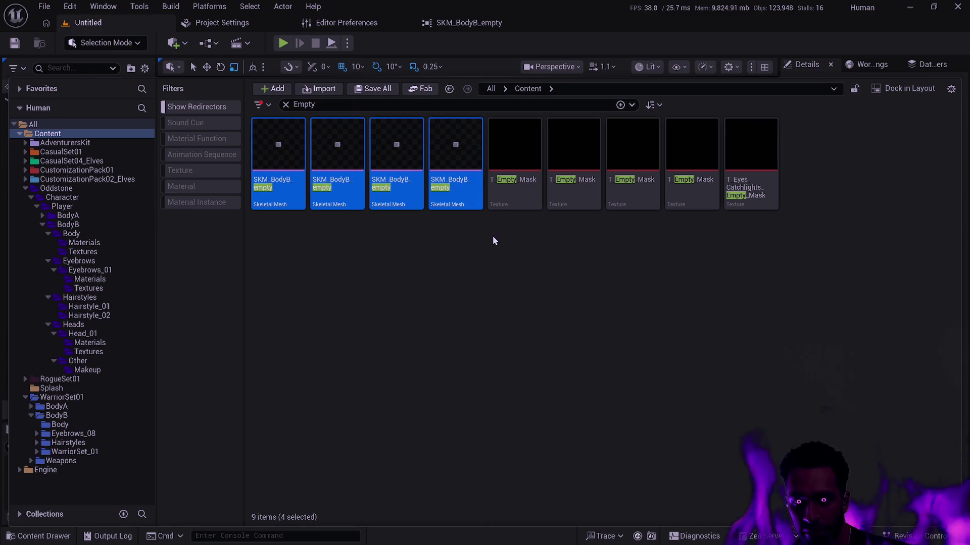
- Delete the four empty meshes and clear the search to show the nine top-level folders
{"action": "key", "text": "Delete"}
{"action": "left_click", "coordinate": [458, 394]}
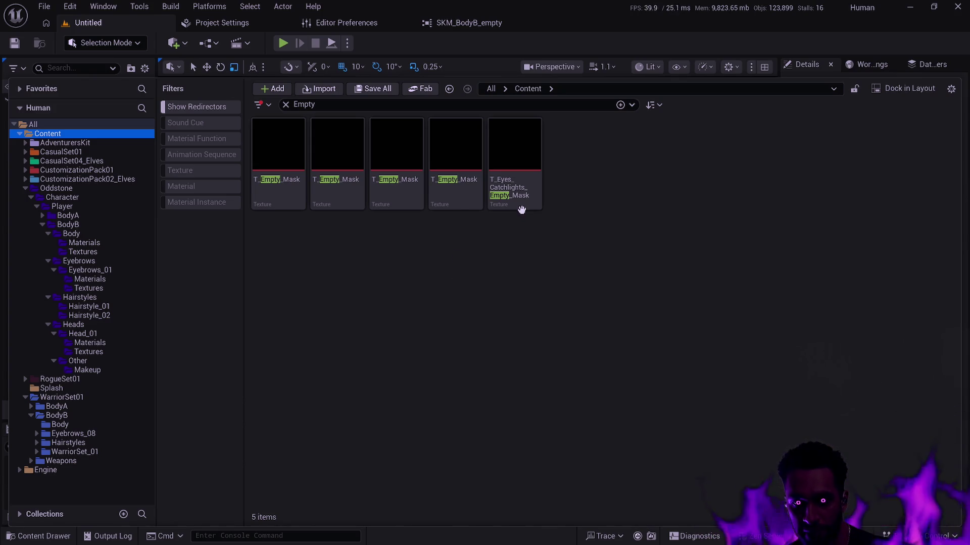
{"action": "left_click", "coordinate": [286, 104]}
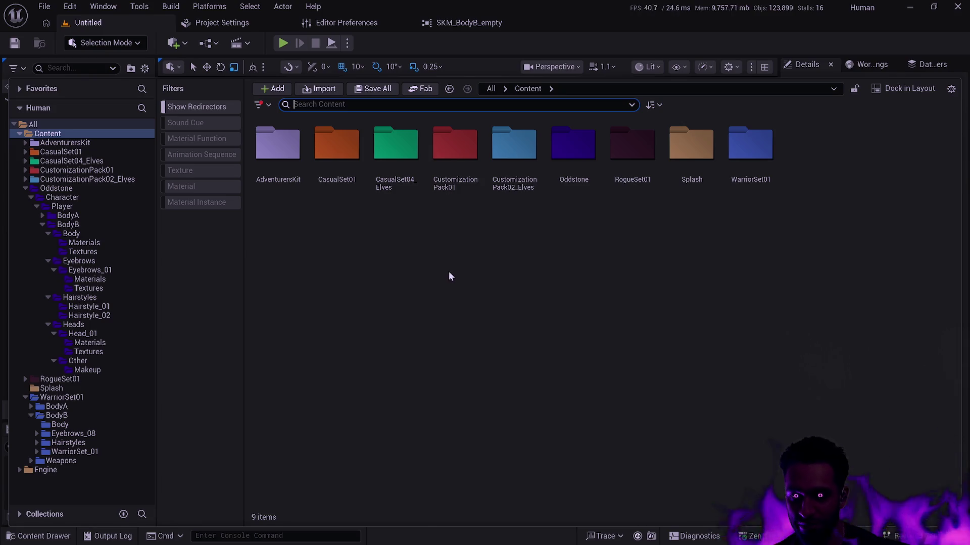
{"action": "key", "text": "super+Tab"}
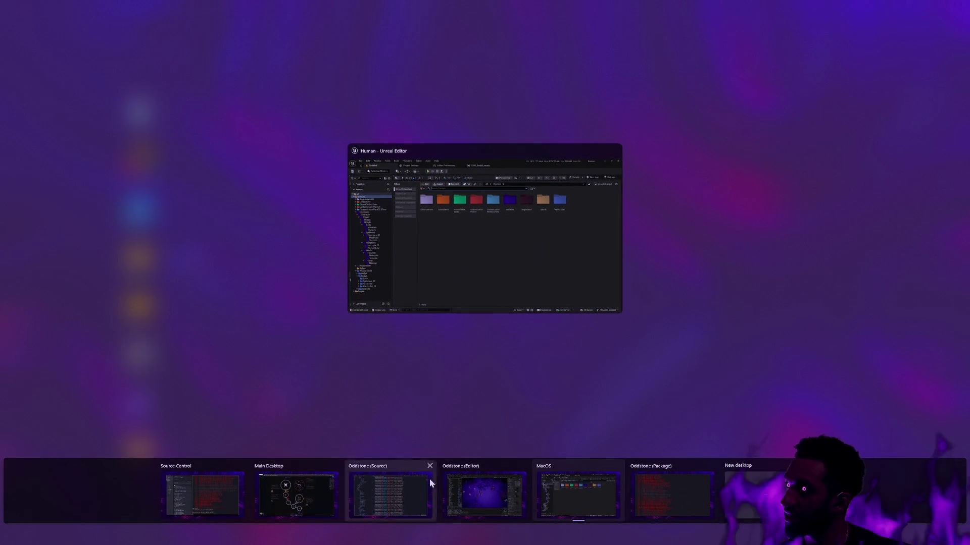
{"action": "mouse_move", "coordinate": [631, 460]}
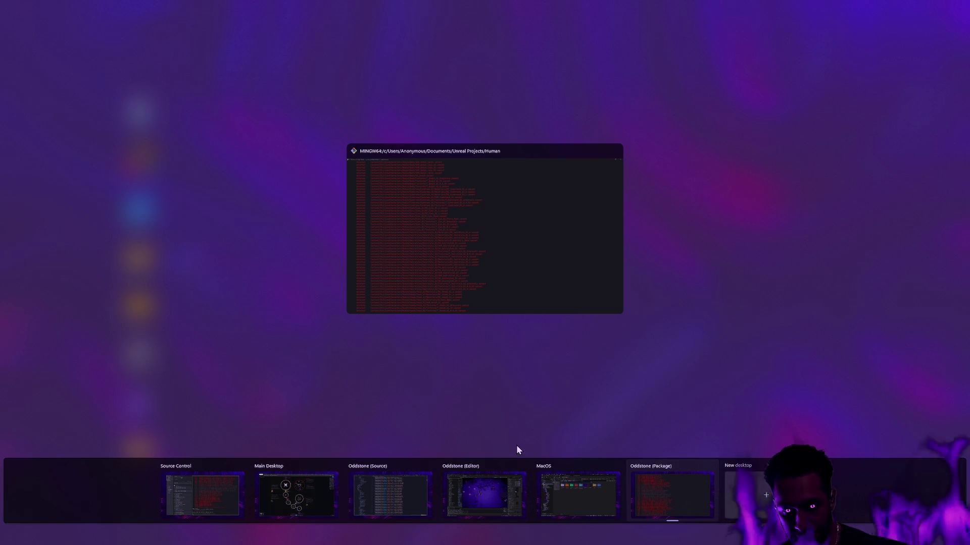
{"action": "mouse_move", "coordinate": [507, 470]}
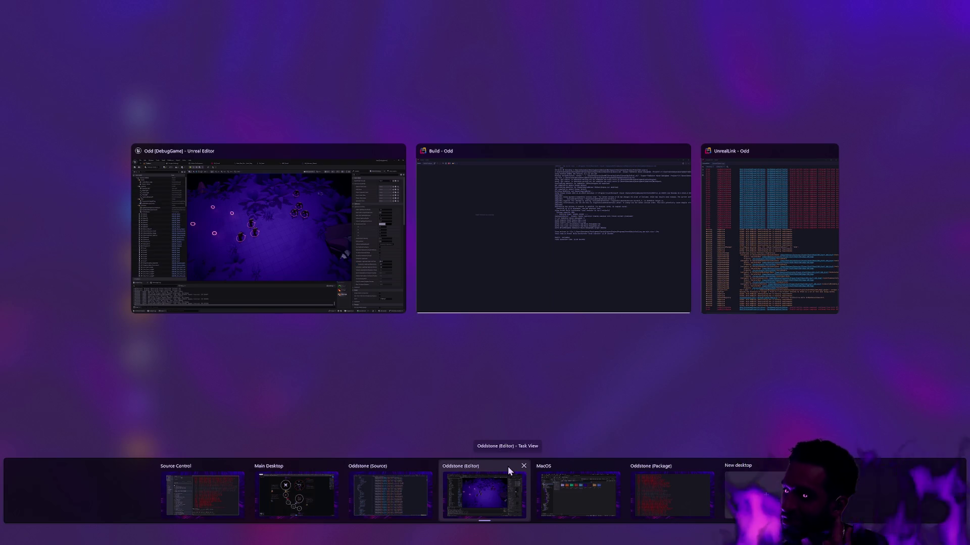
{"action": "left_click", "coordinate": [541, 459]}
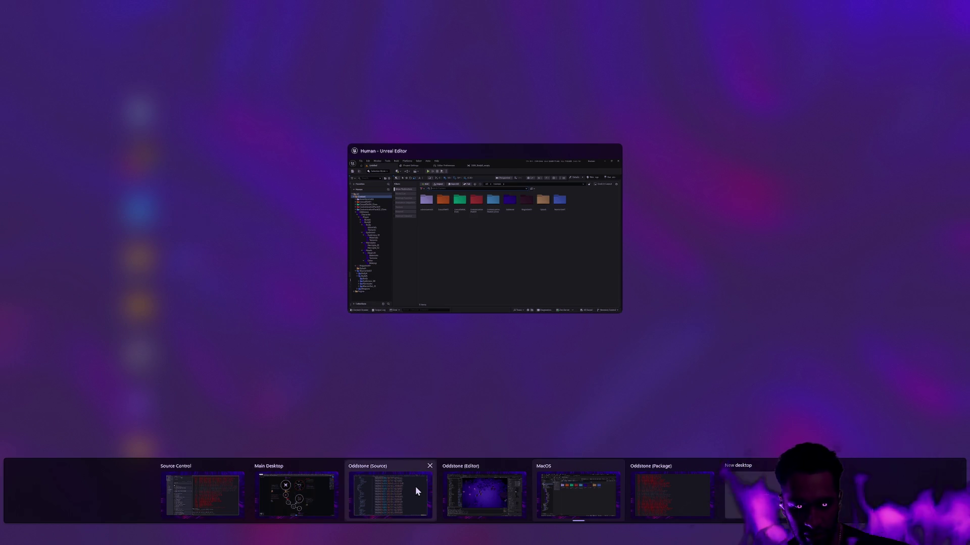
{"action": "left_click", "coordinate": [498, 239]}
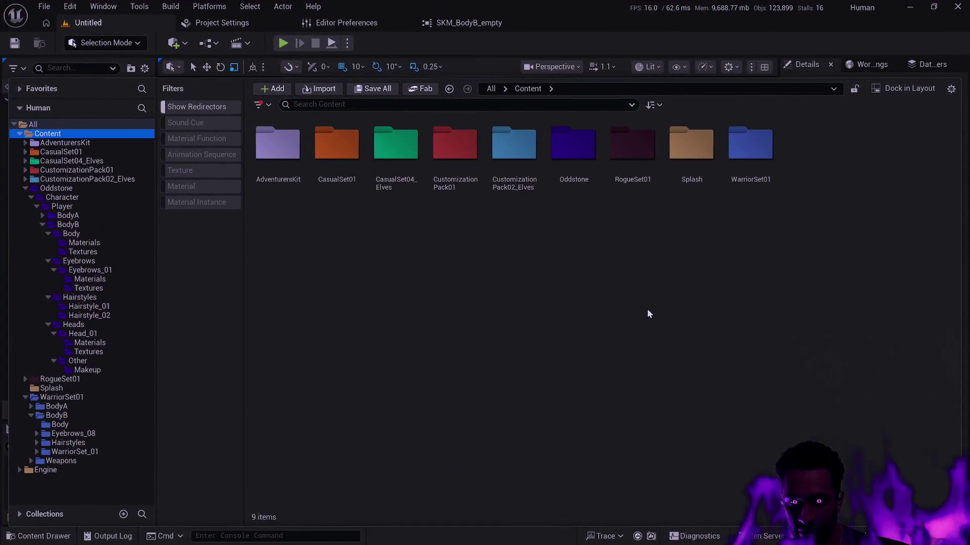